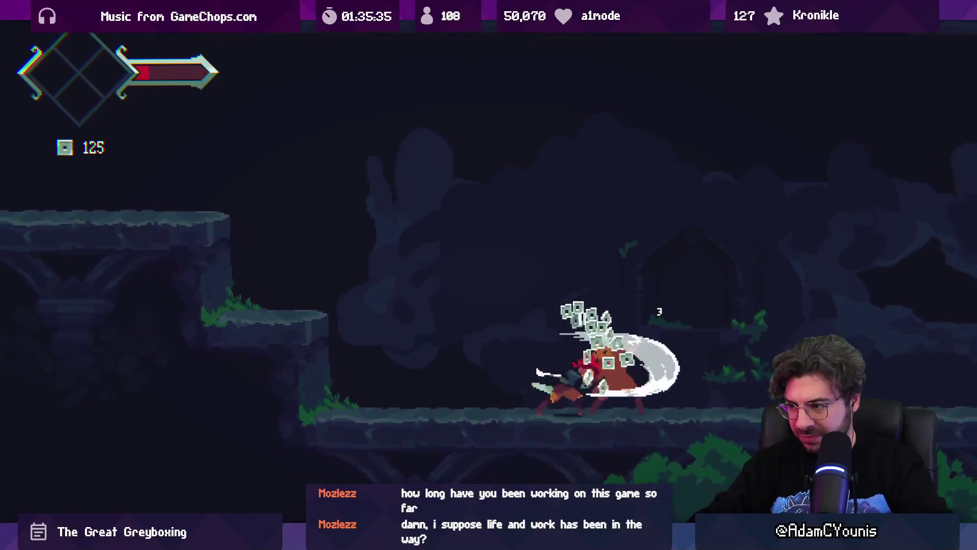
Pause fullscreen Play mode with Ctrl+Shift+P to return to the Unity editor showing Ohrenstead Under Tower.
key(ctrl+shift+p)
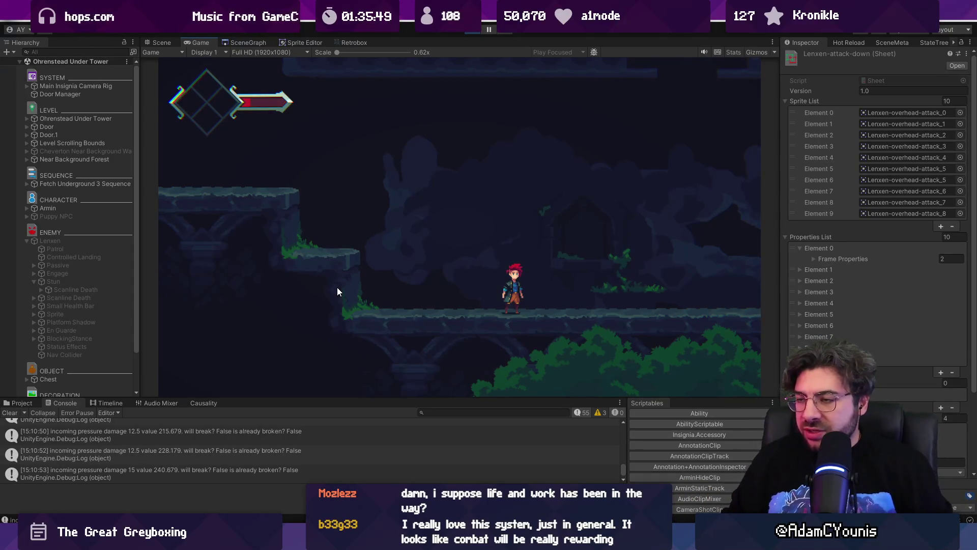
Add col.collideeLife.ApplyDamage(col.damage); after the pressure call, save, and jump to damage's definition.
key(alt+Tab)
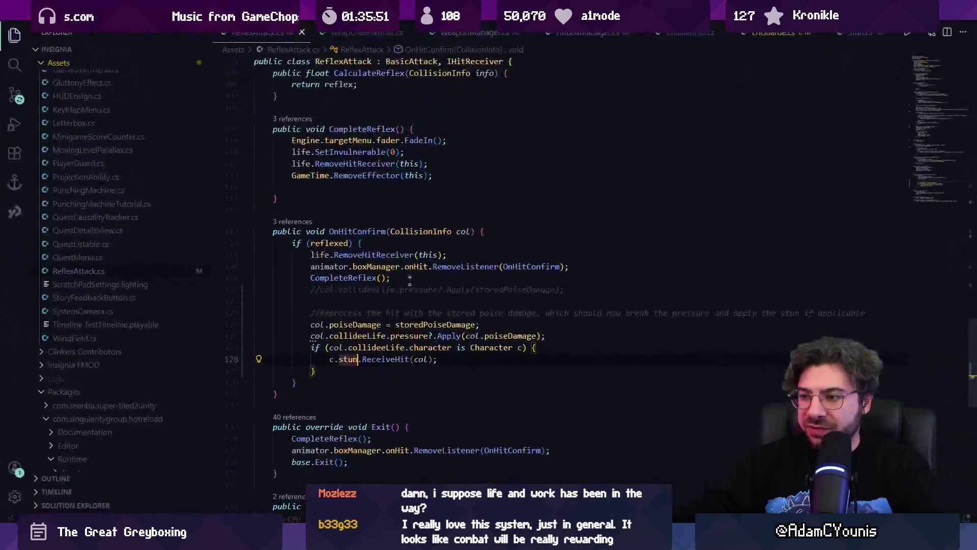
click(516, 327)
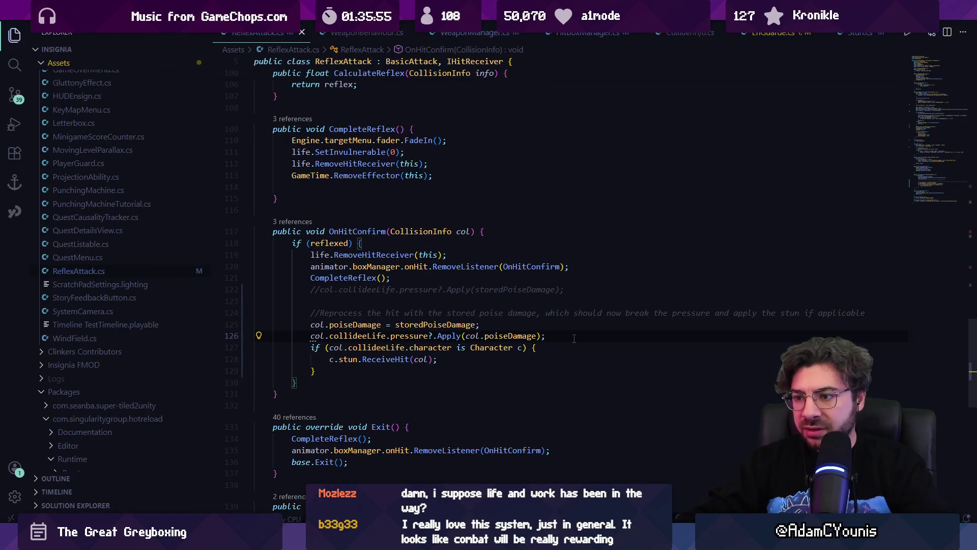
key(Return)
text(col.co)
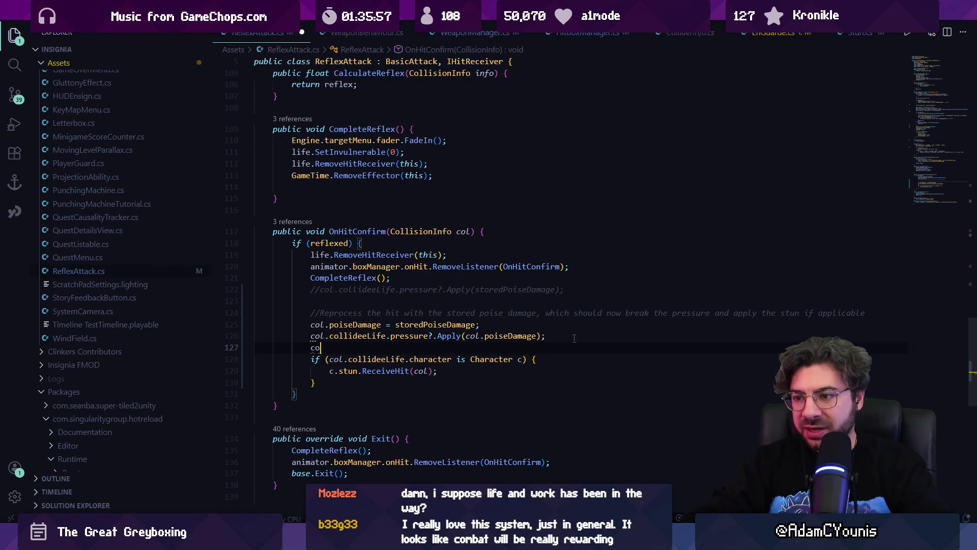
key(Tab)
text(.)
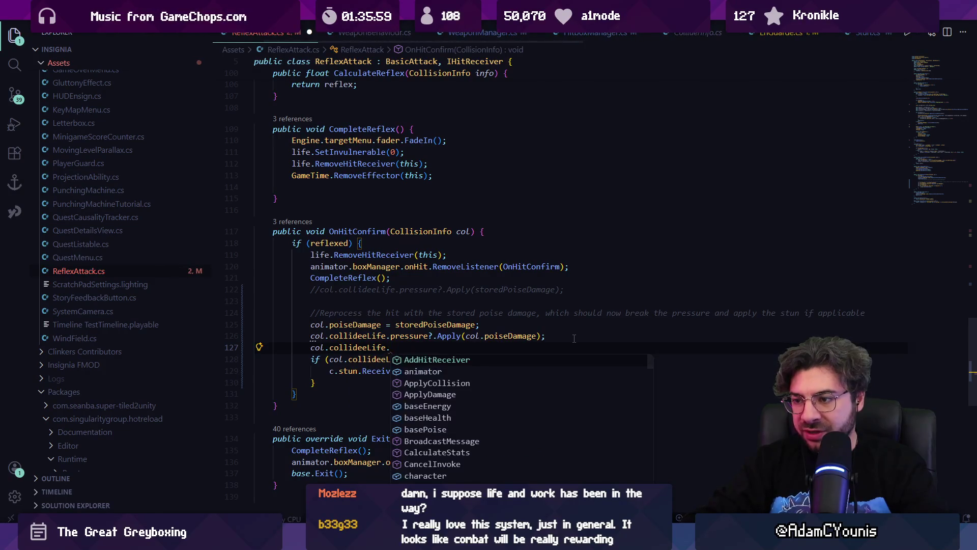
text(dappl)
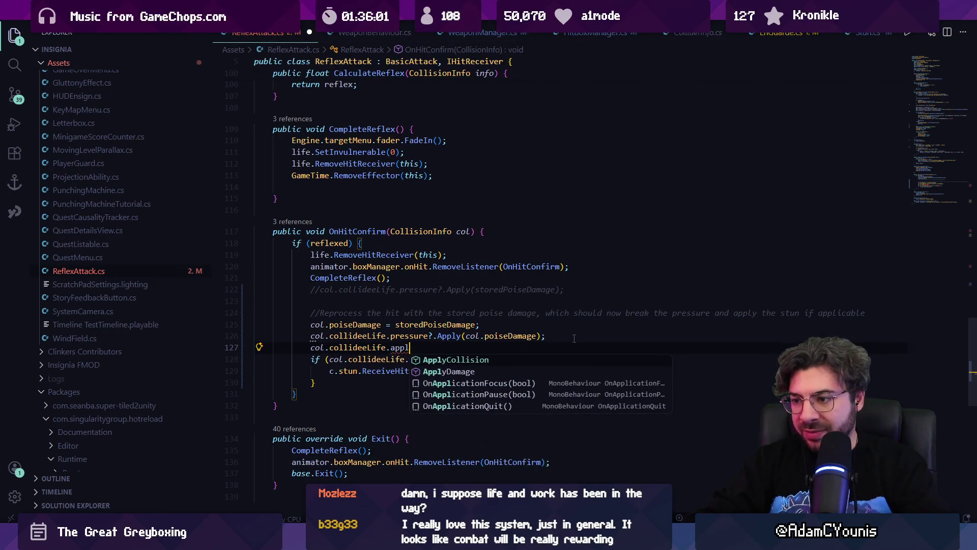
key(Tab)
text(()
key(Tab)
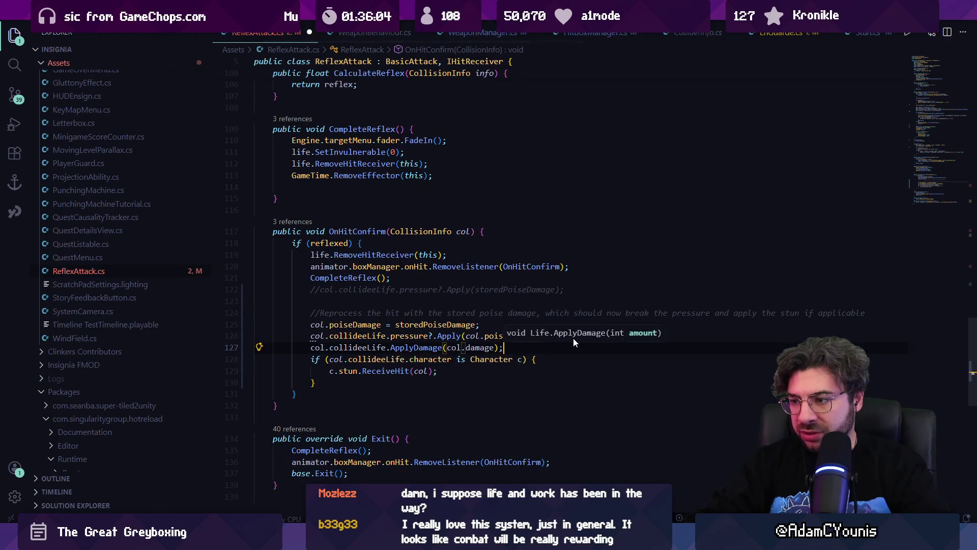
key(ctrl+s)
ctrl+click(474, 347)
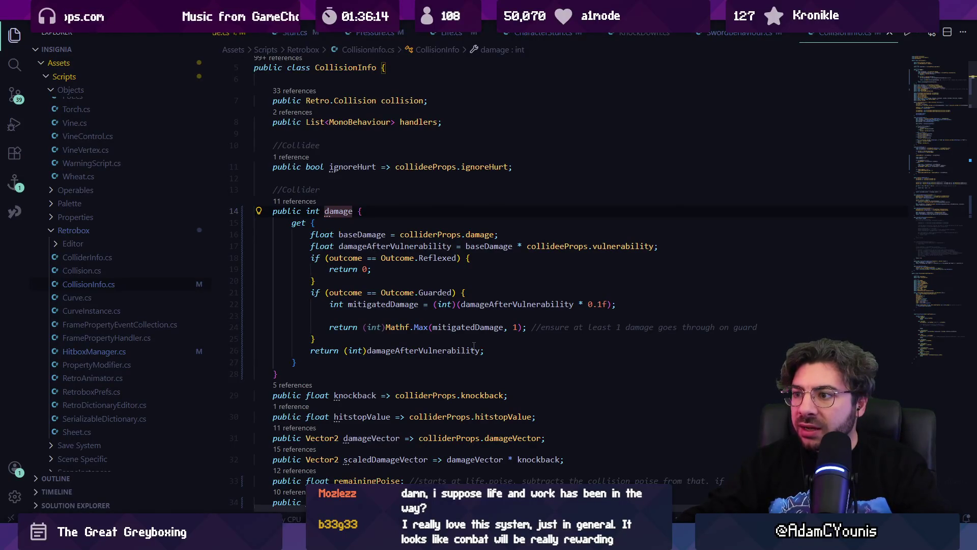
Back in ReflexAttack.cs, add col.outcome = CollisionInfo.Outcome.Hit; above the ApplyDamage line.
key(alt+Left)
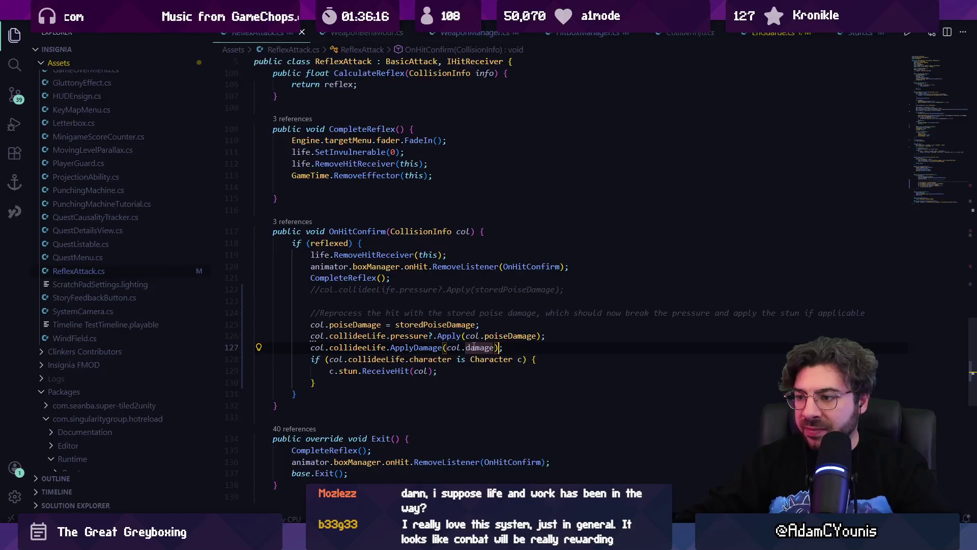
key(Home)
key(Home)
key(Return)
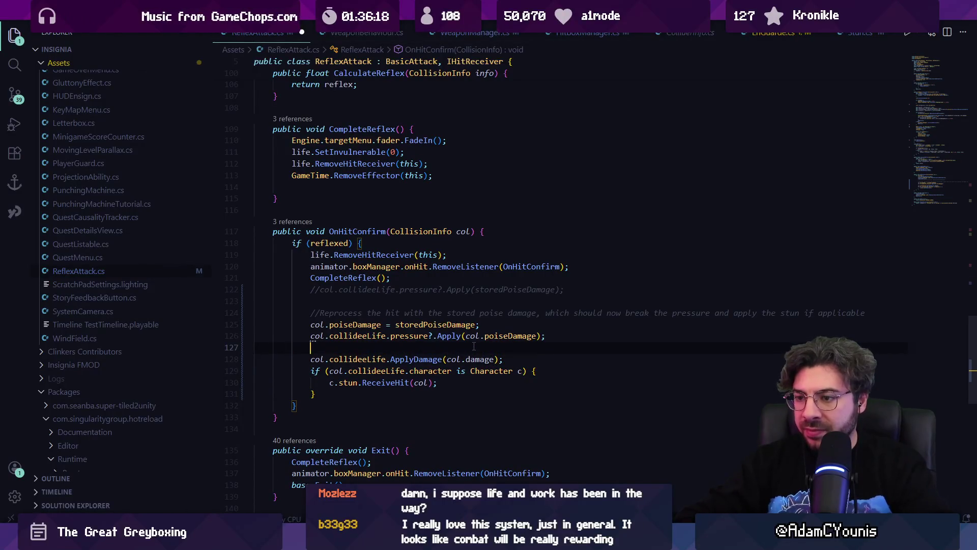
text(col.collideeLife.)
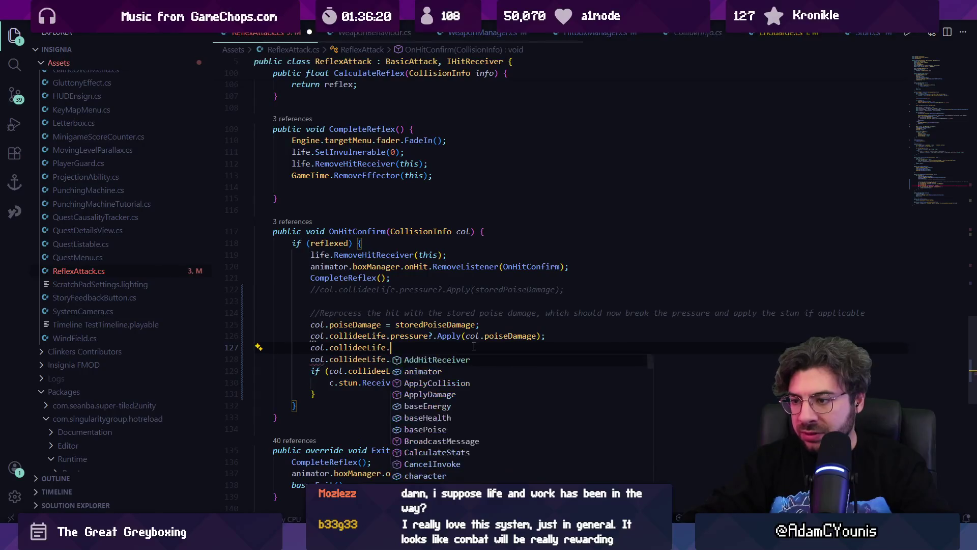
key(ctrl+BackSpace)
key(ctrl+BackSpace)
text(outcome = CollisionInfo.Outcome)
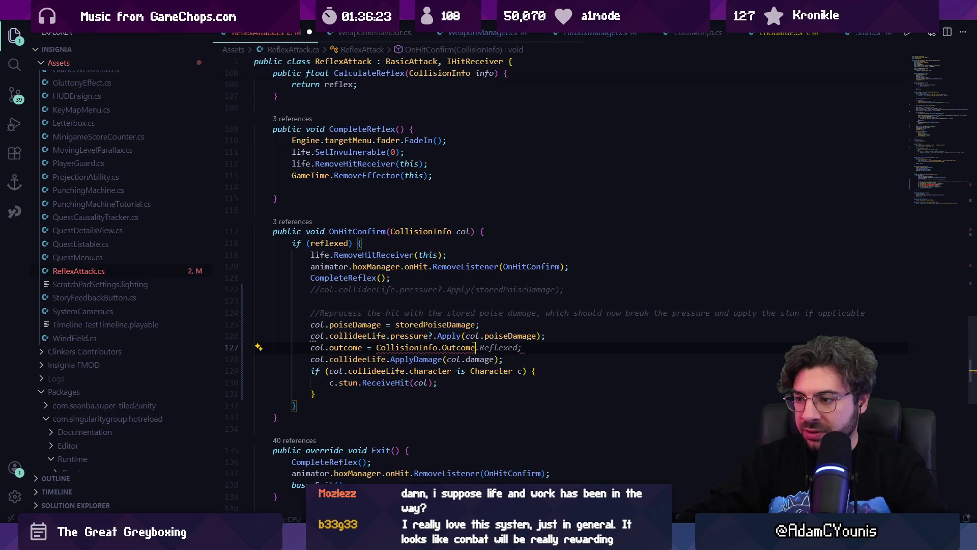
text(.hi)
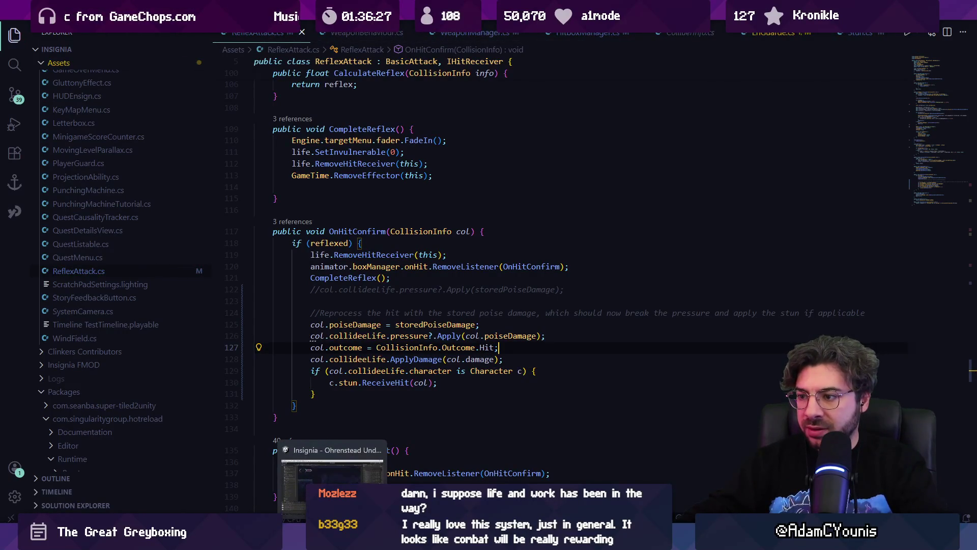
key(alt+Tab)
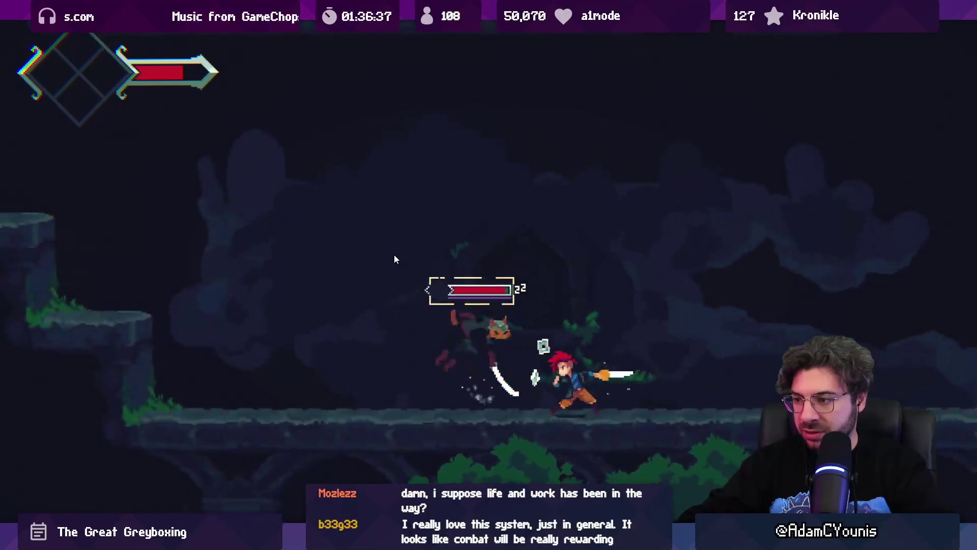
Stop the playtest once the reflex hit breaks the enemy's pressure and return to ReflexAttack.cs.
key(ctrl+p)
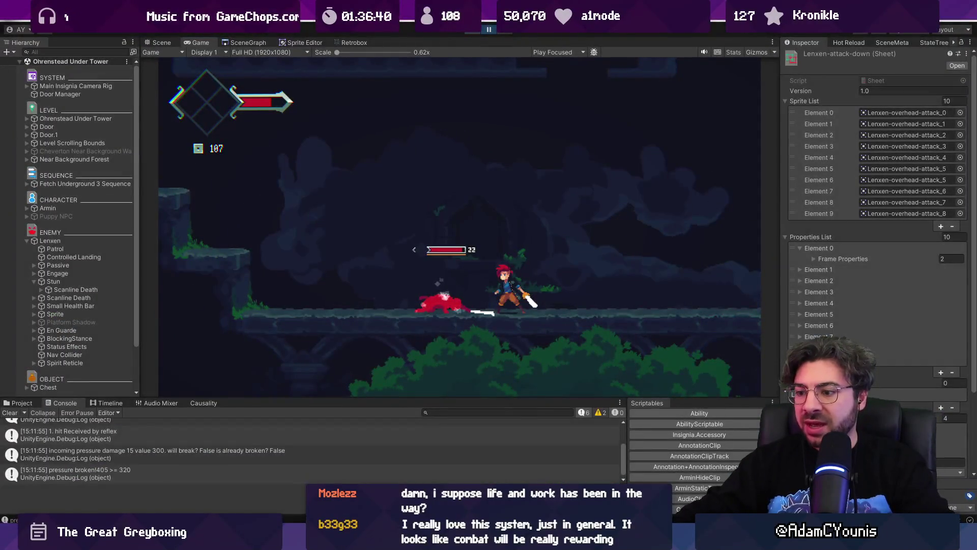
key(alt+Tab)
key(Up)
Wrap the outcome and ApplyDamage lines in if (col.outcome != CollisionInfo.Outcome.Hit) and save.
click(582, 333)
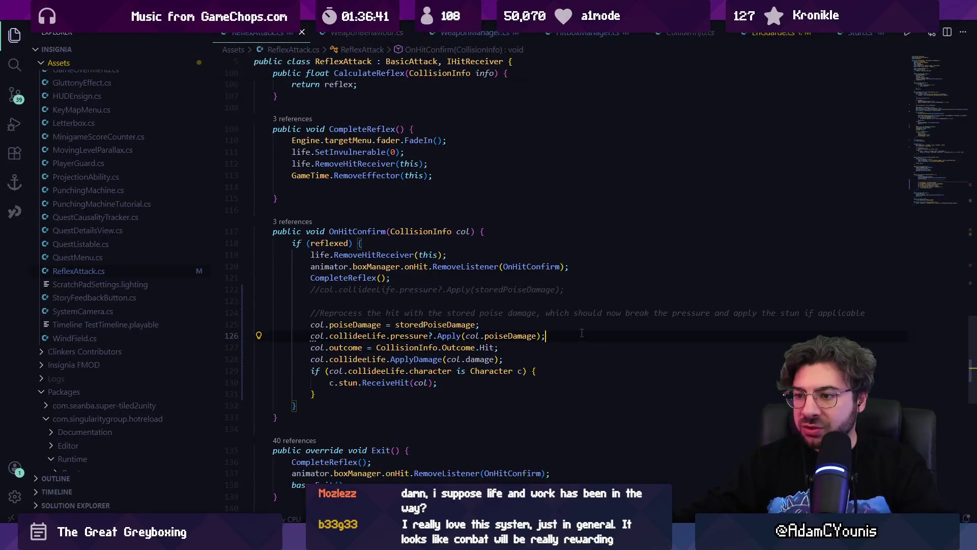
key(Return)
text(if)
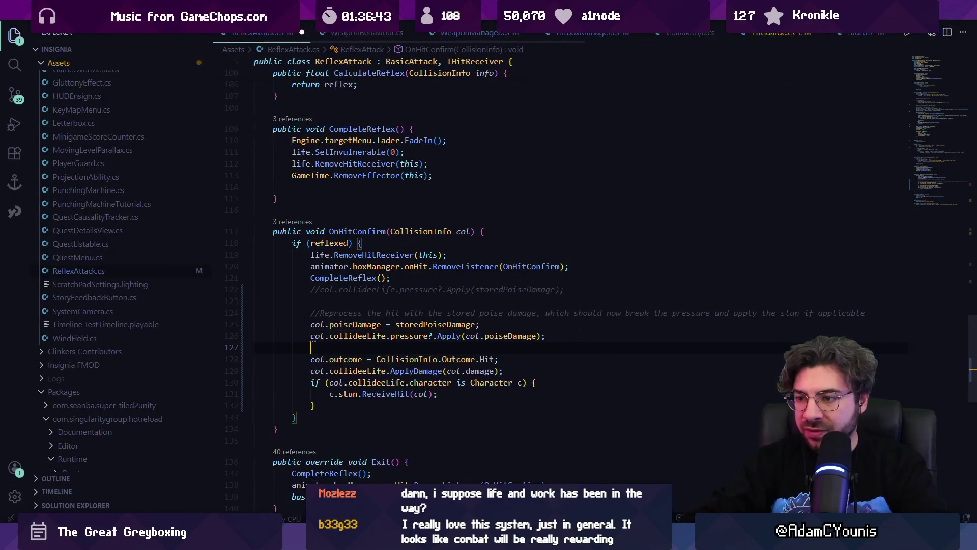
text((co)
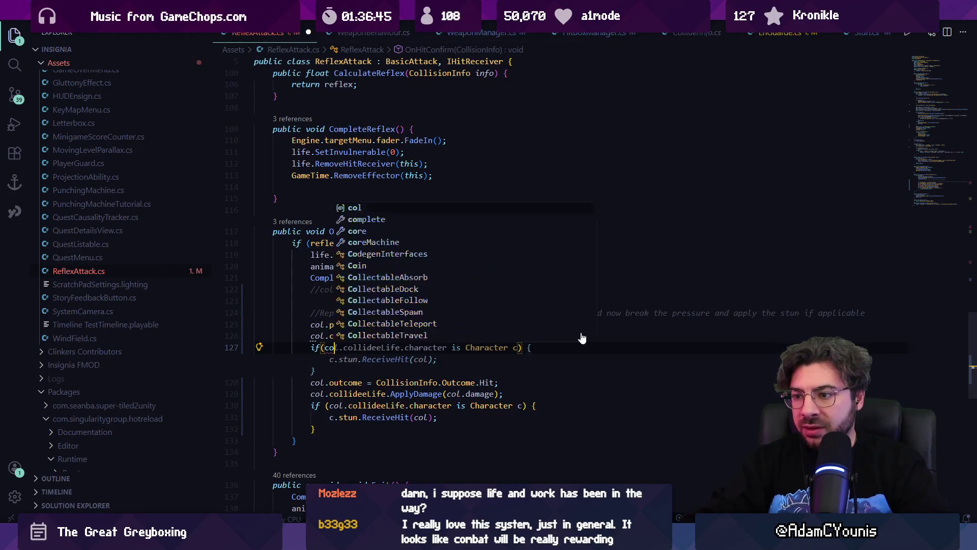
text(l.outcome)
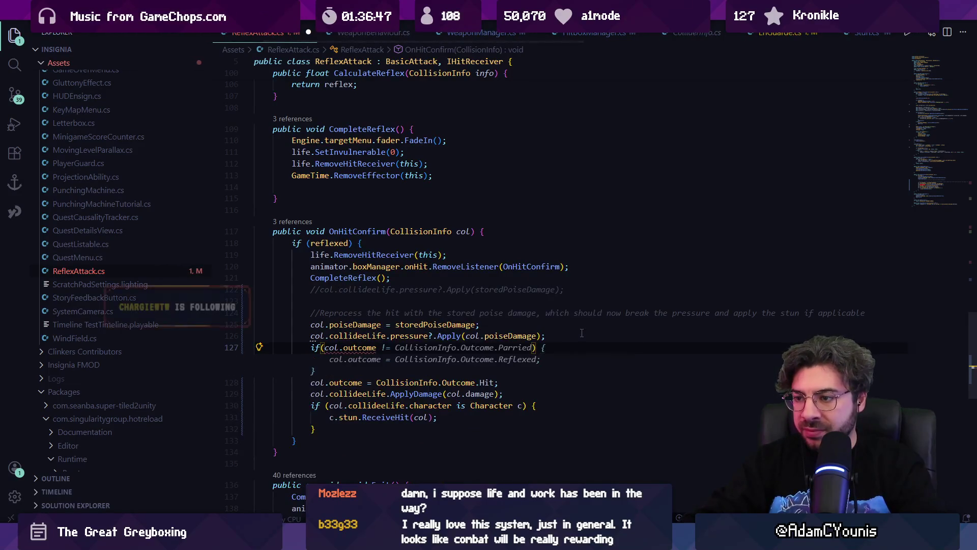
text( != )
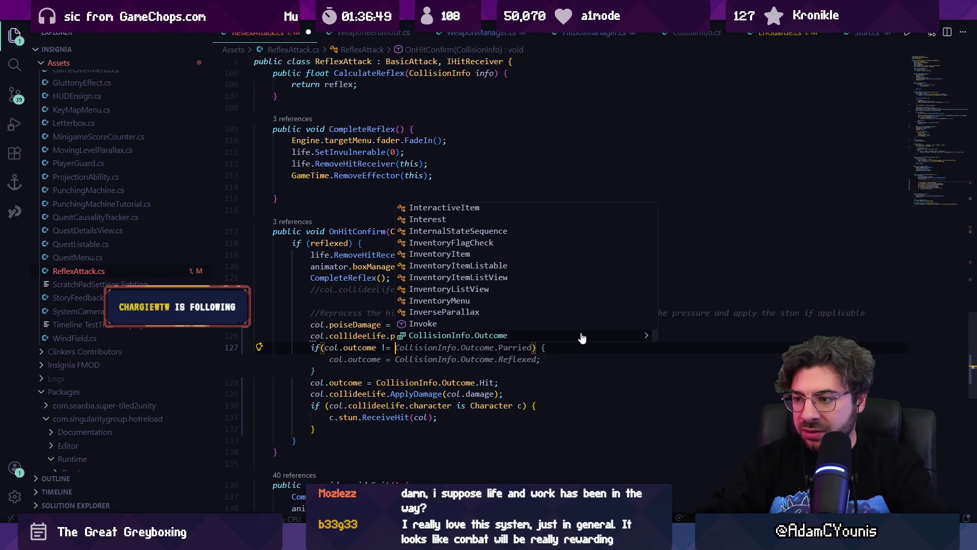
text(collisionin)
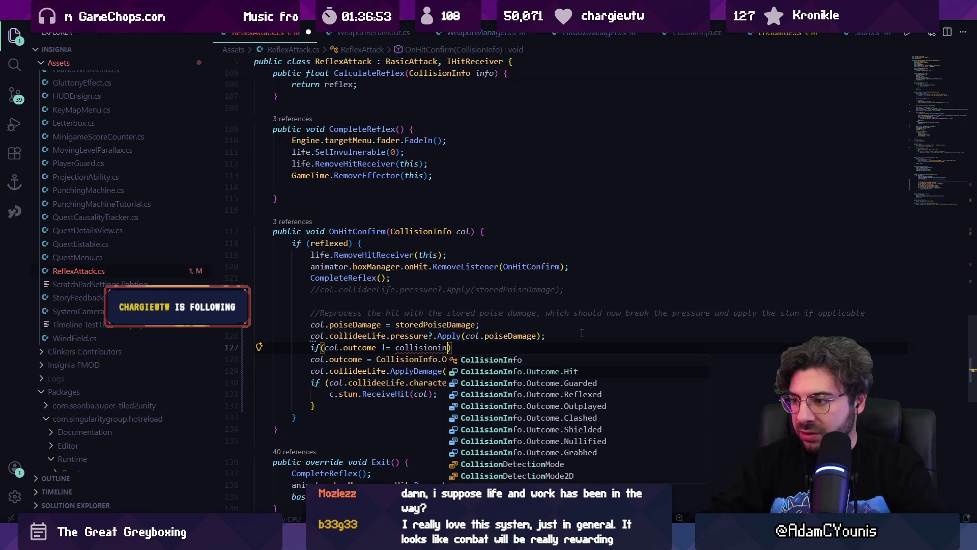
key(Tab)
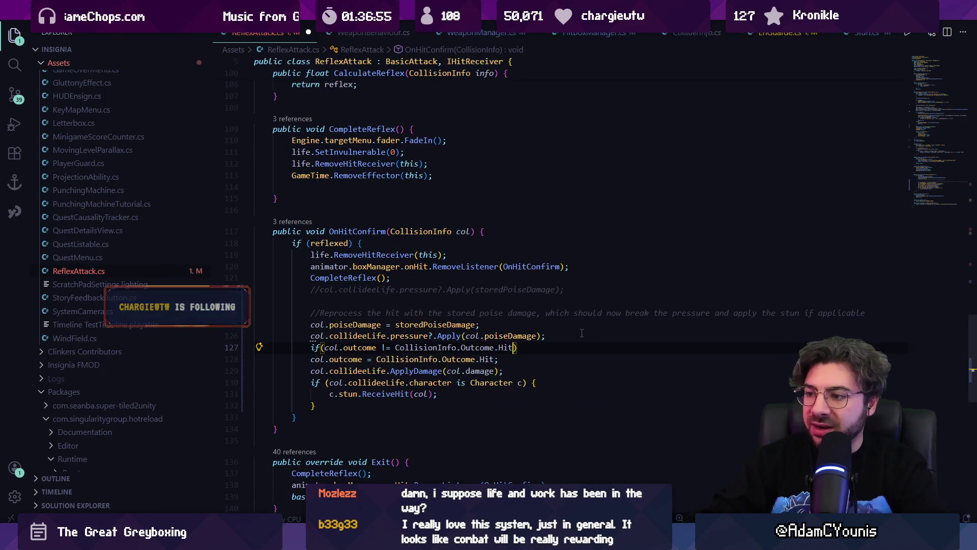
text({)
key(Return)
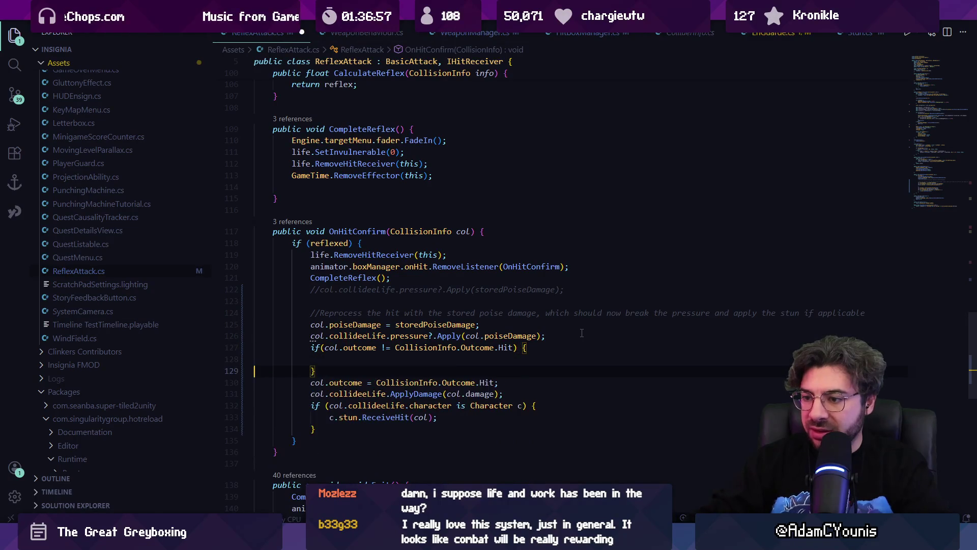
key(Down)
key(alt+Down)
key(alt+Down)
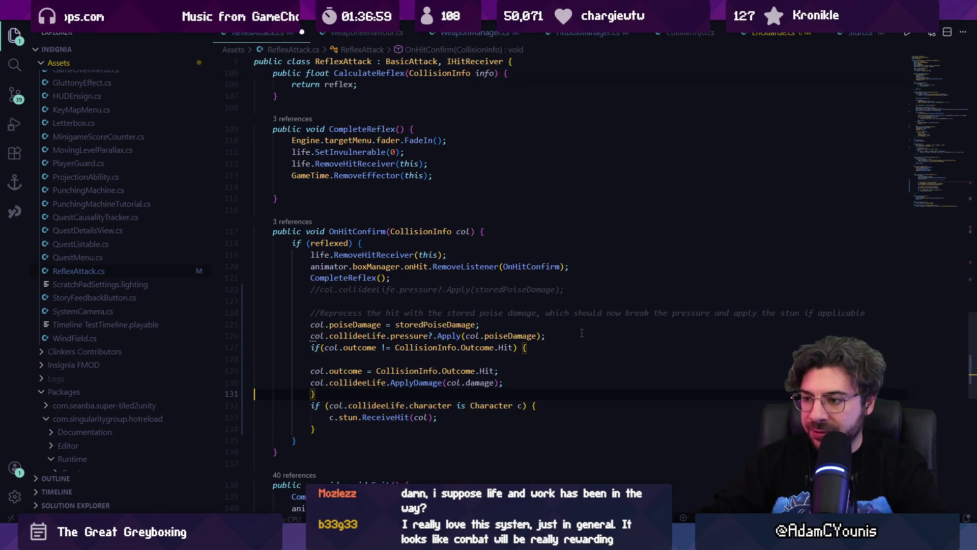
key(ctrl+s)
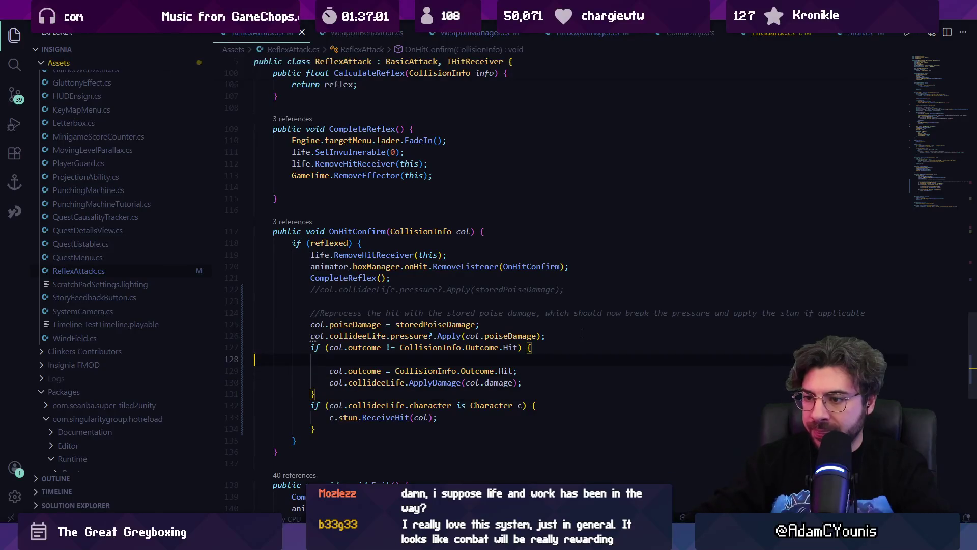
Tidy the blank lines around the new if block and save ReflexAttack.cs again.
key(BackSpace)
key(ctrl+z)
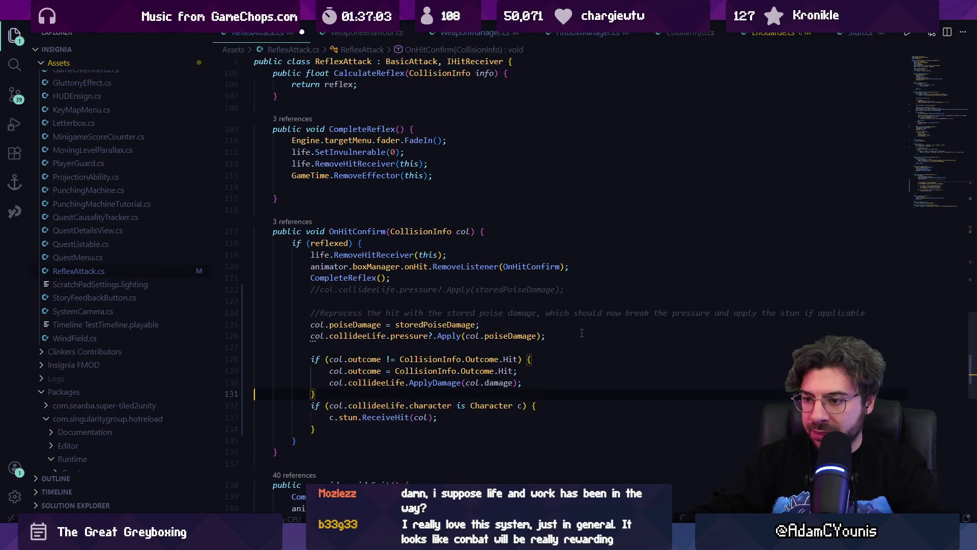
key(Return)
key(ctrl+s)
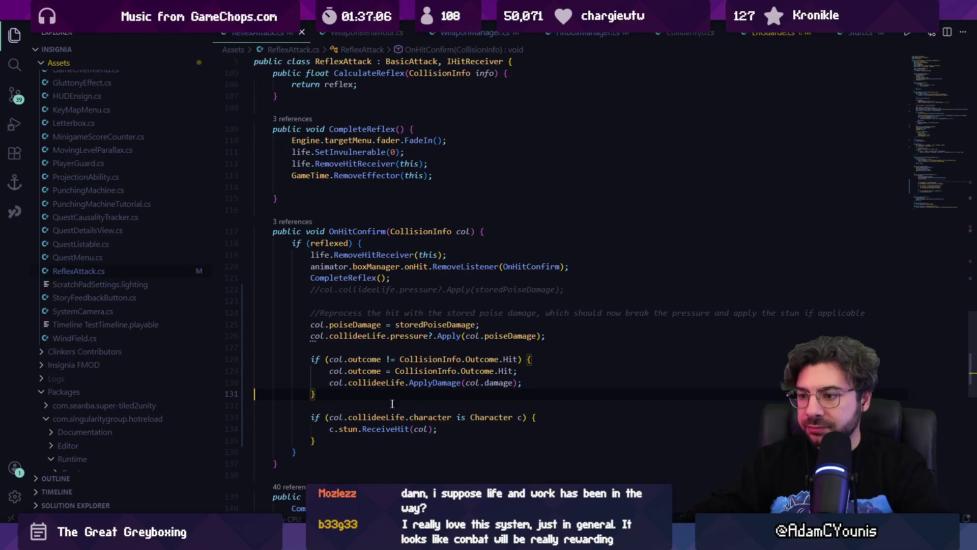
key(alt+Tab)
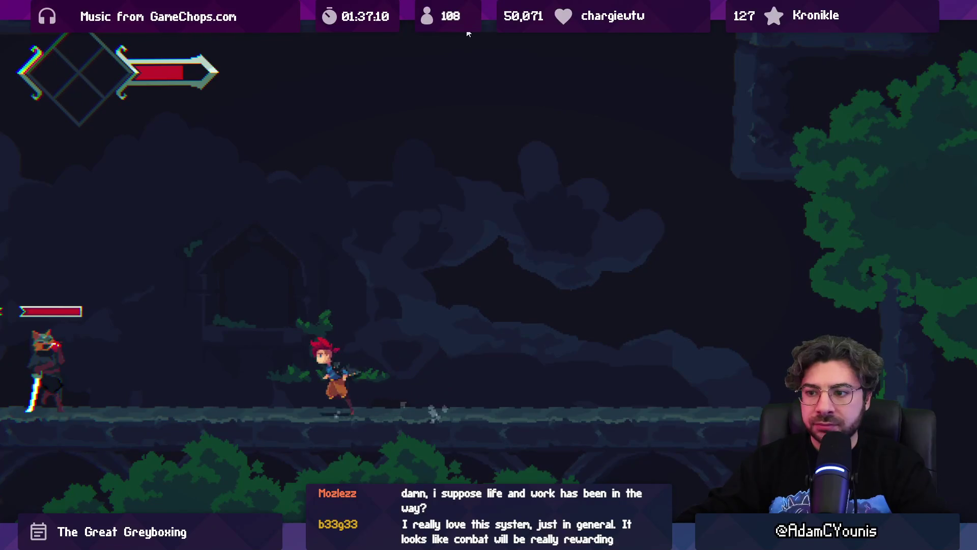
Fight the sword-wielding enemy with dashes, jump attacks and slashes until dying and reloading the checkpoint.
key(Left)
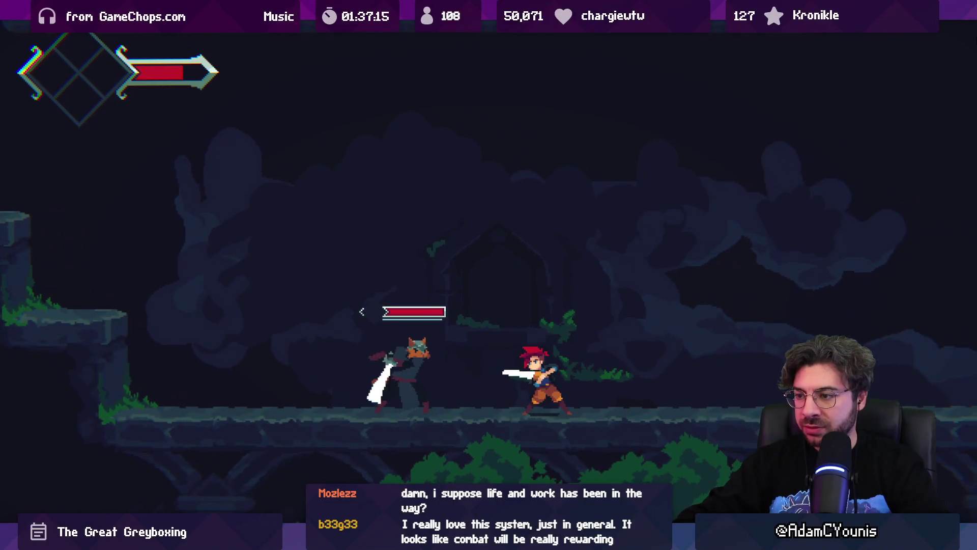
key(Left)
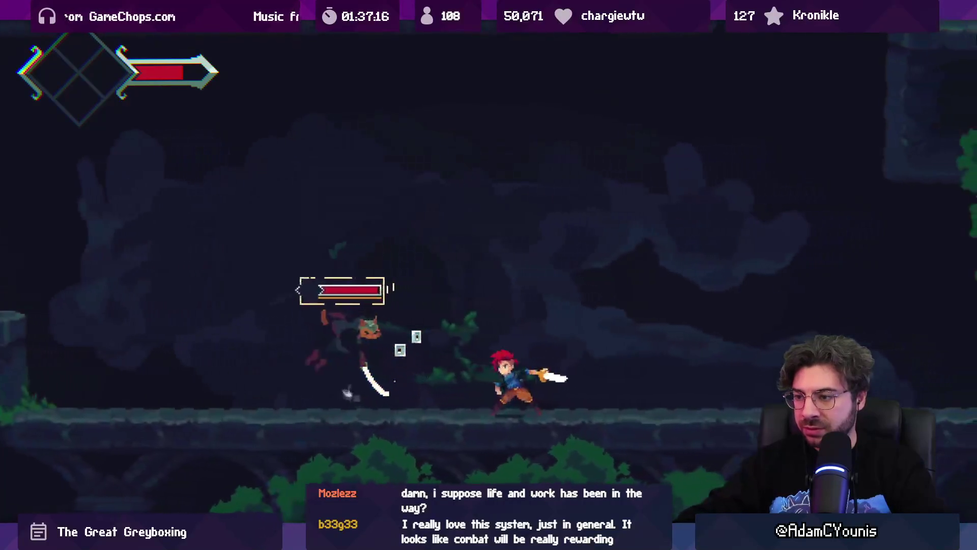
key(x)
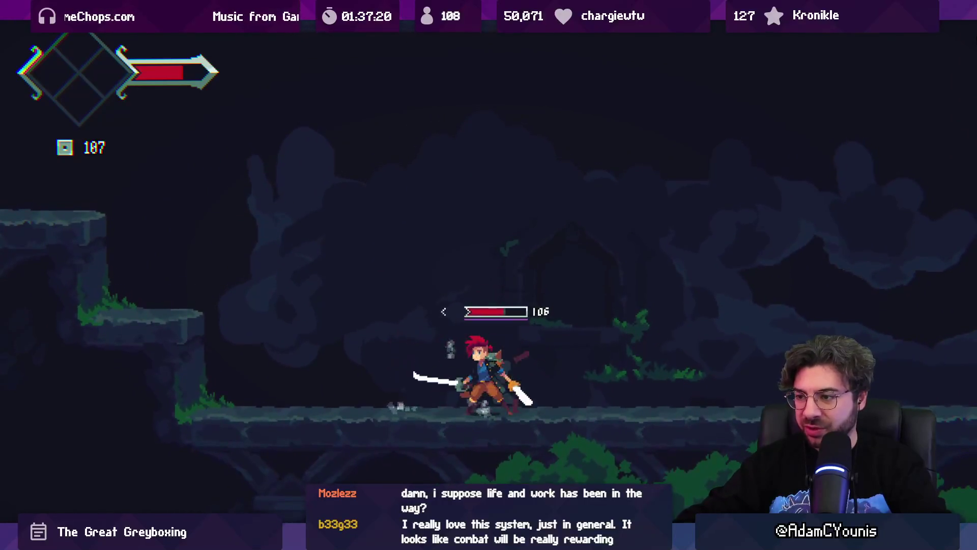
key(Right)
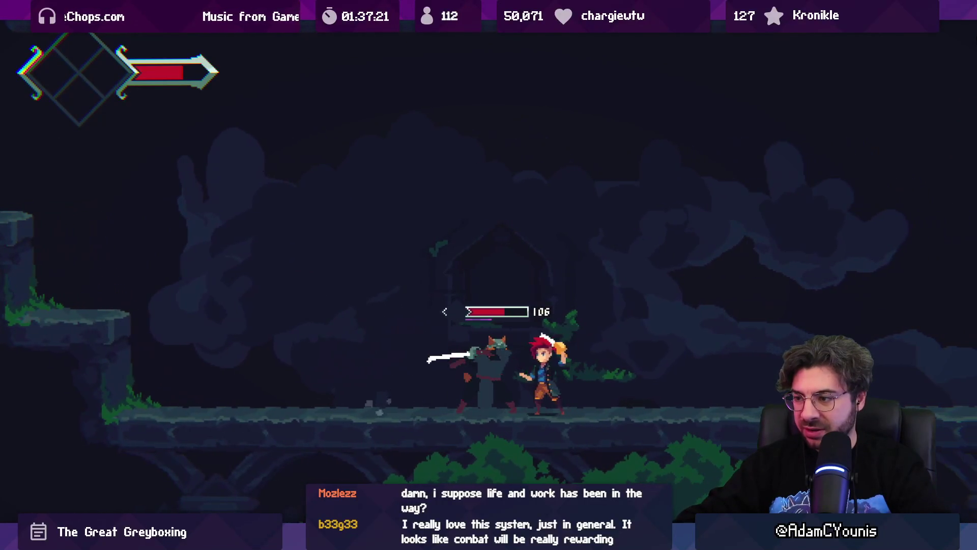
key(x)
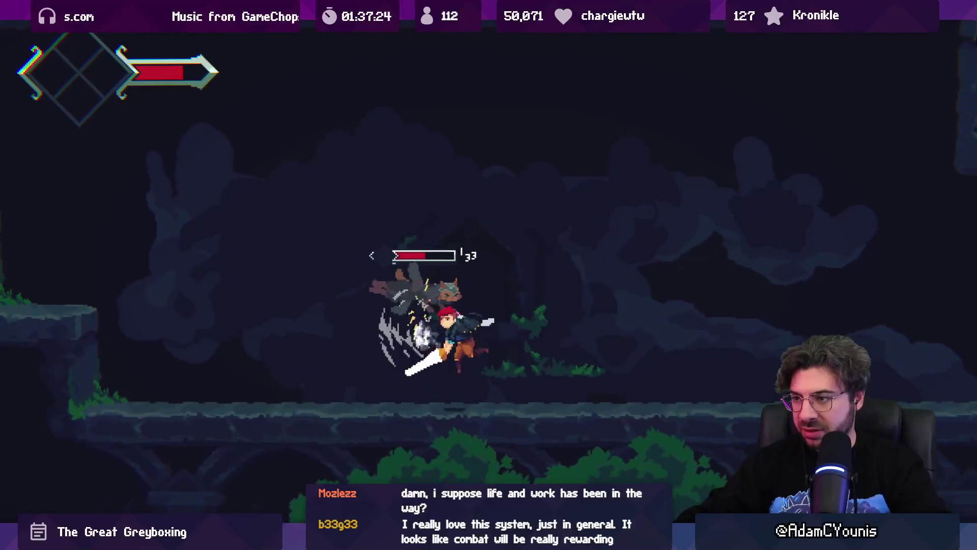
key(Right)
key(Left)
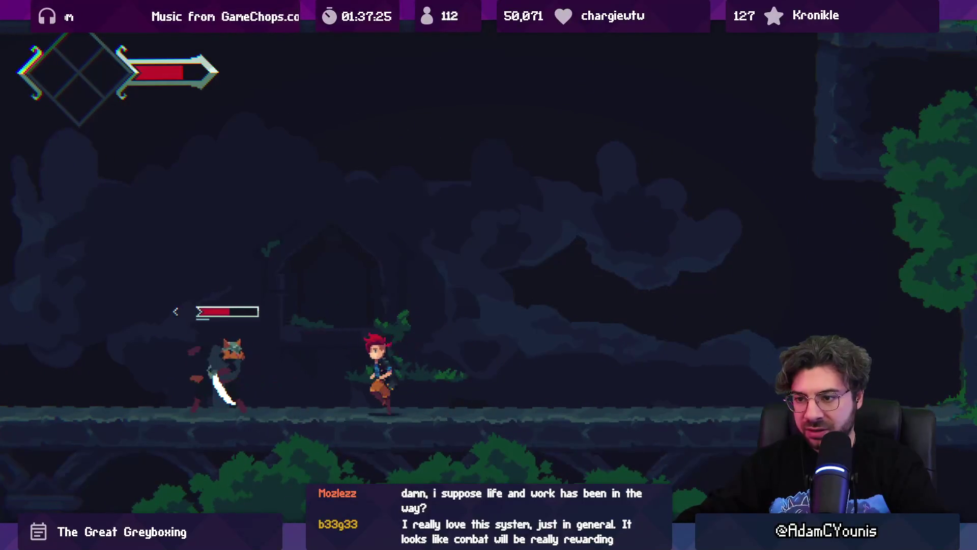
key(Right)
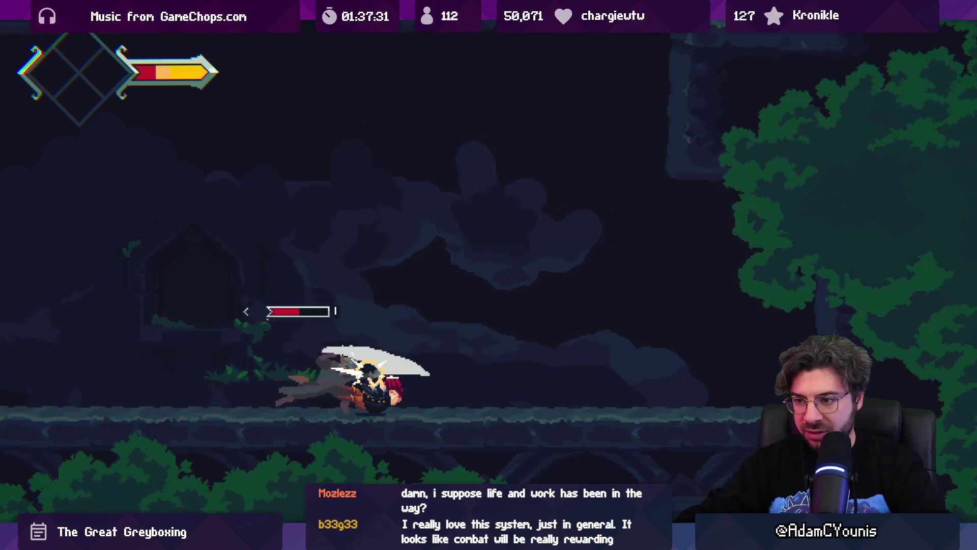
key(Right)
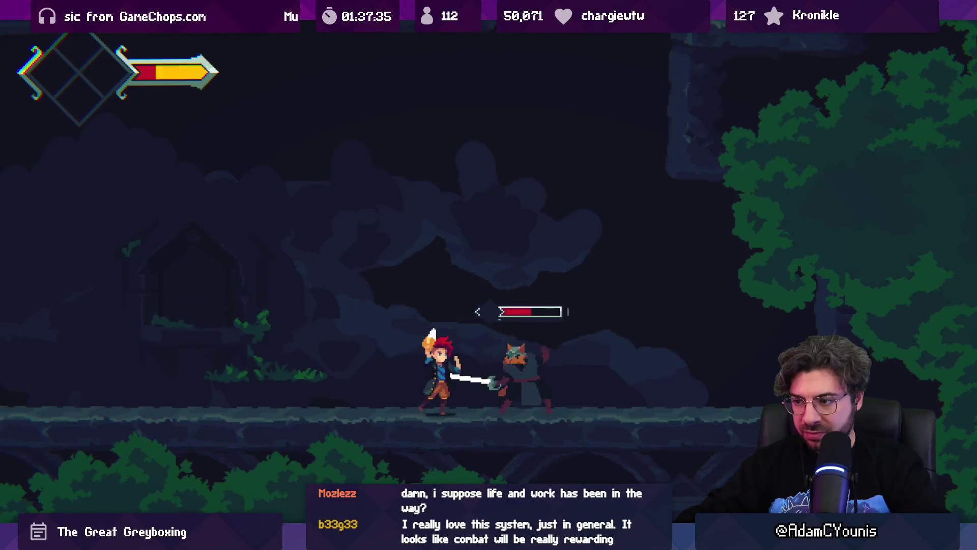
key(x)
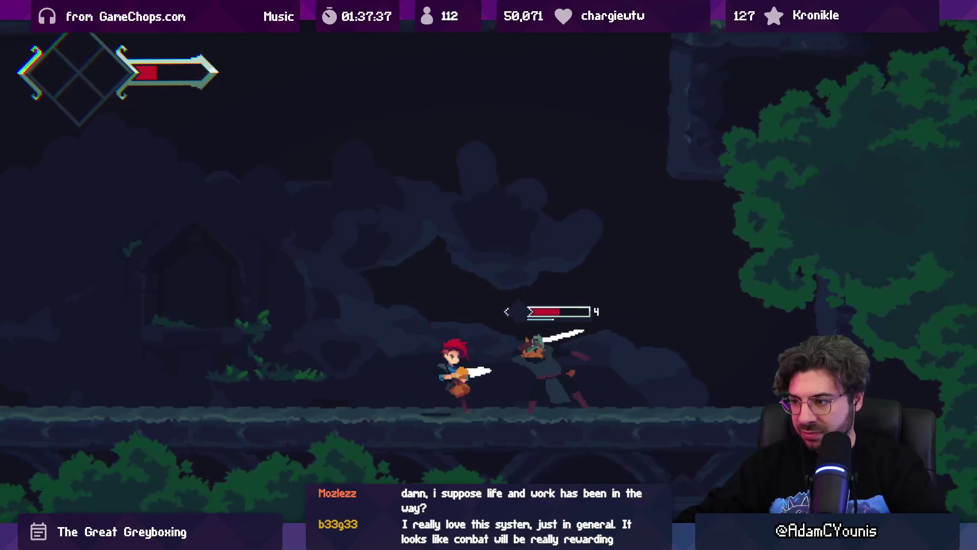
key(x)
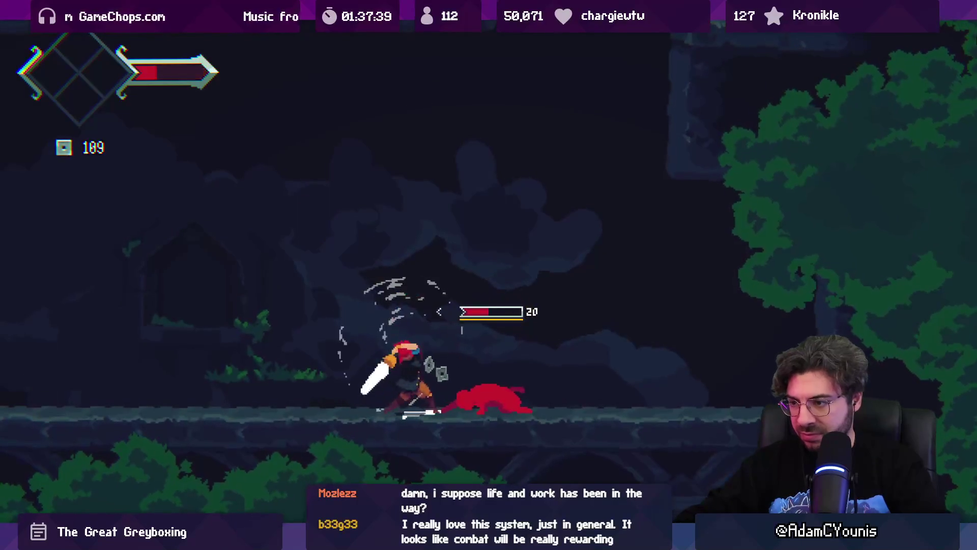
key(x)
key(x)
key(x)
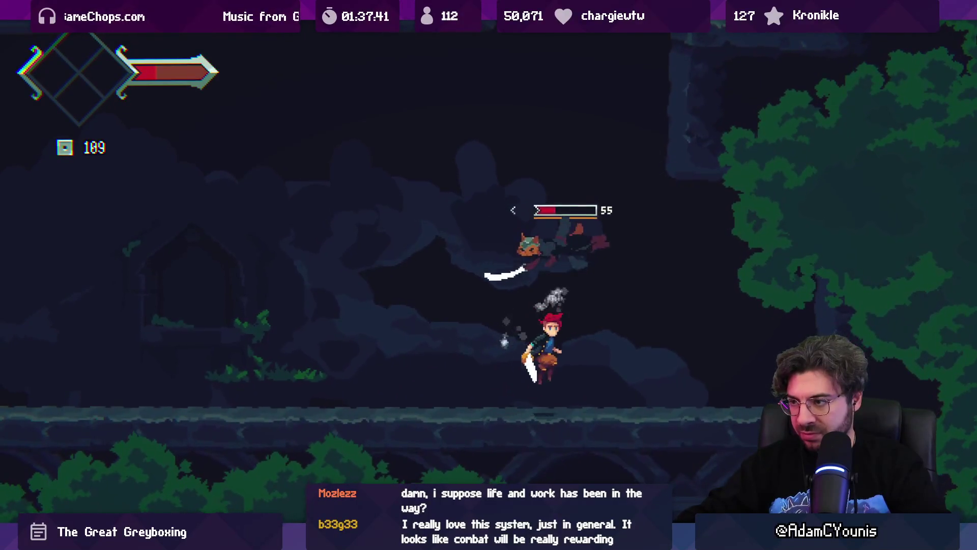
key(x)
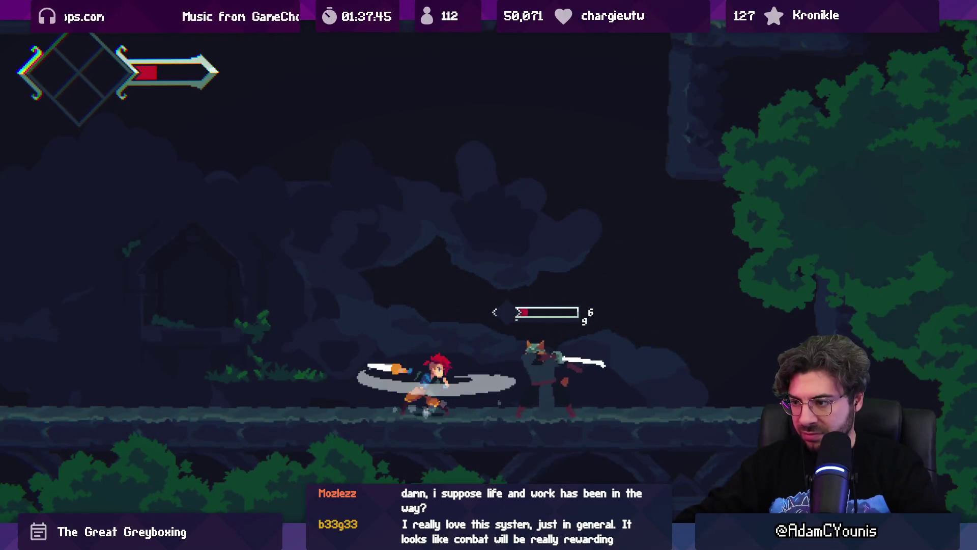
key(x)
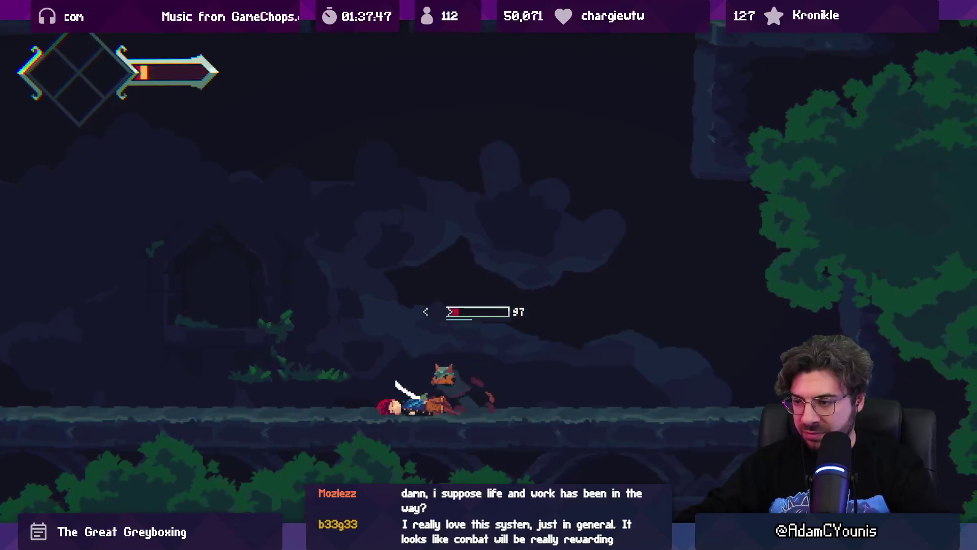
key(x)
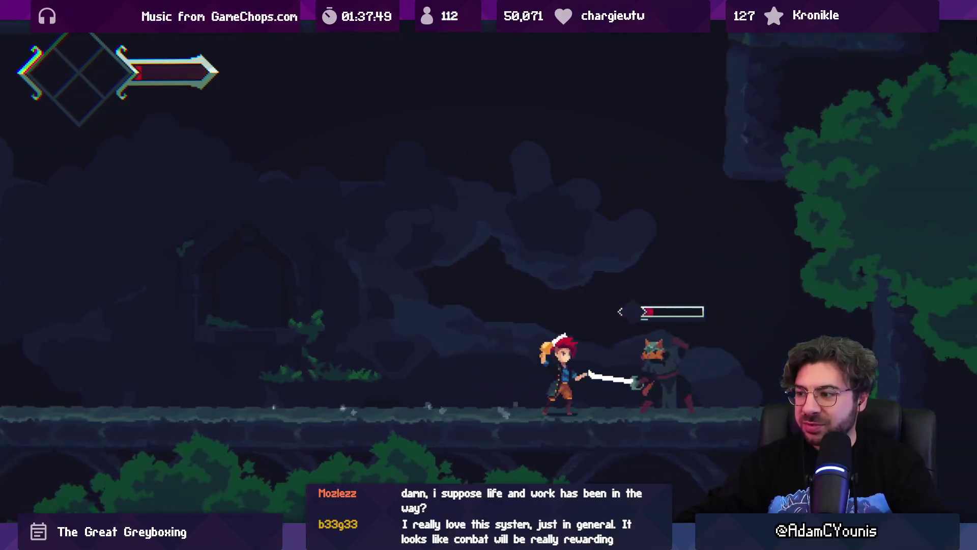
key(x)
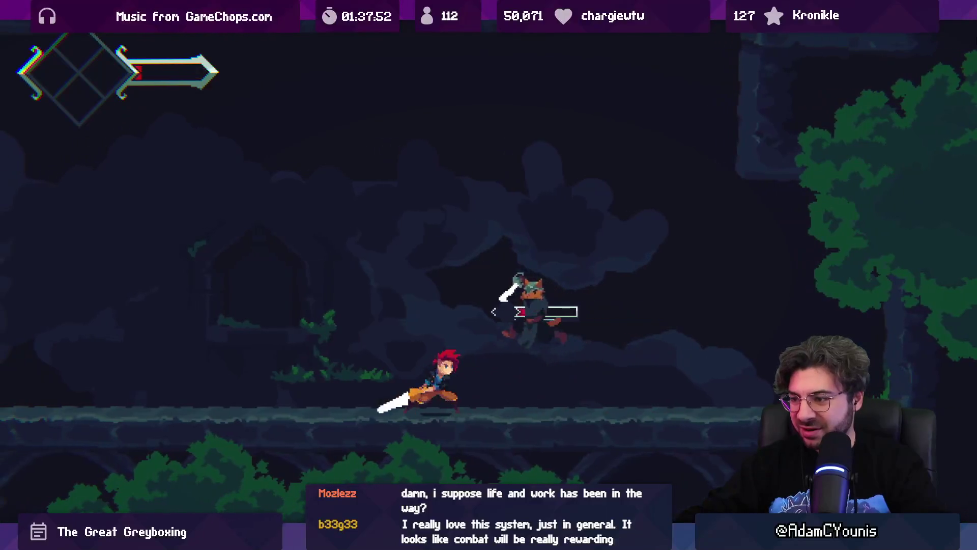
key(Right)
key(x)
key(x)
key(x)
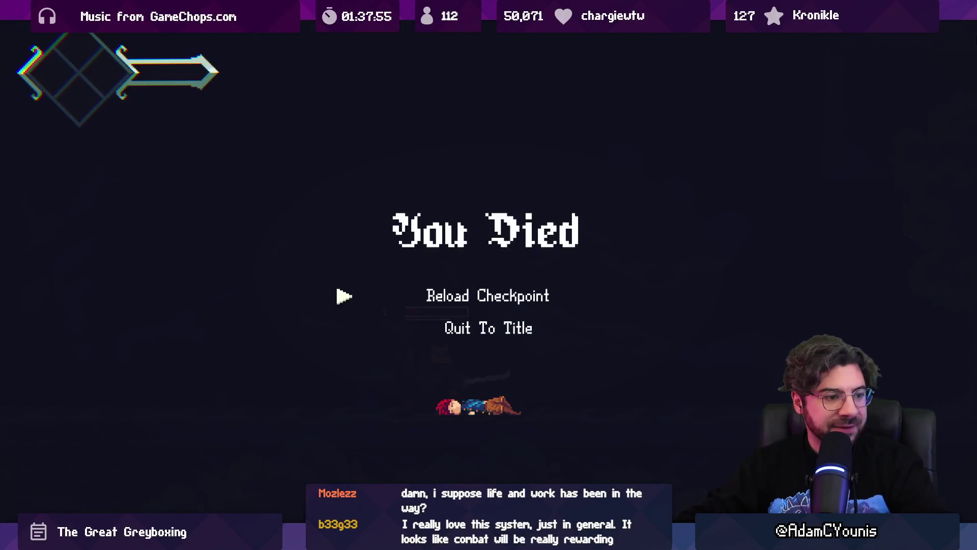
key(Return)
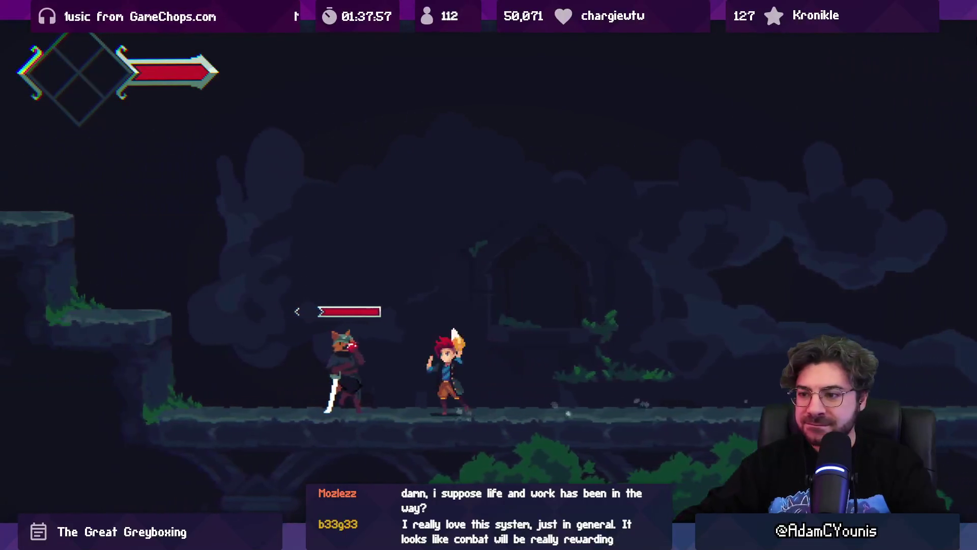
After respawning, duel the enemy again with thrusts, spin-slashes and a jumping crescent slash.
key(Left)
key(x)
key(x)
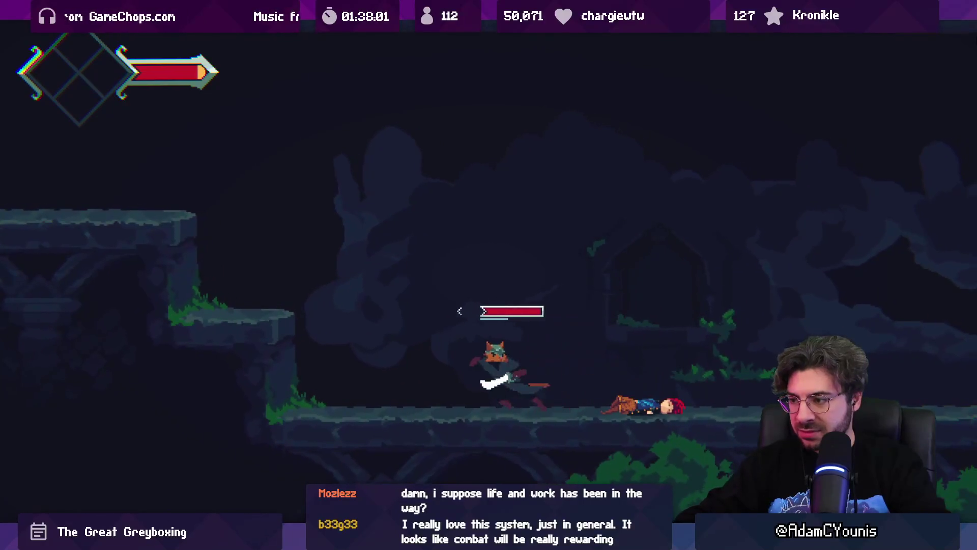
key(Left)
key(x)
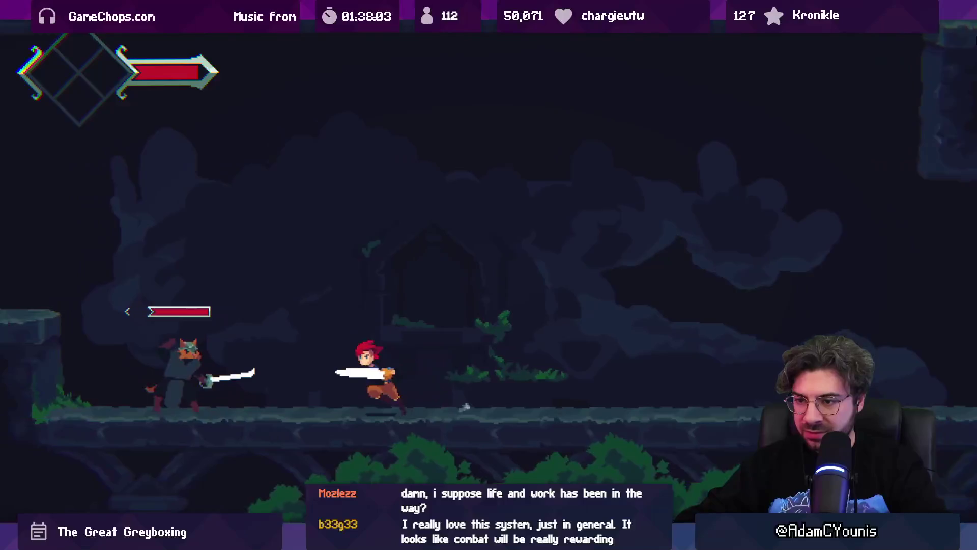
key(x)
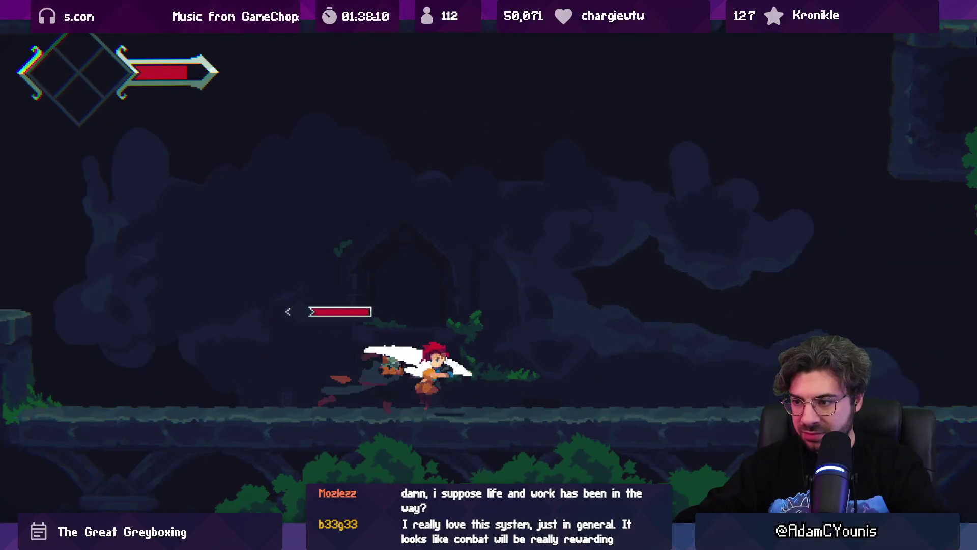
key(x)
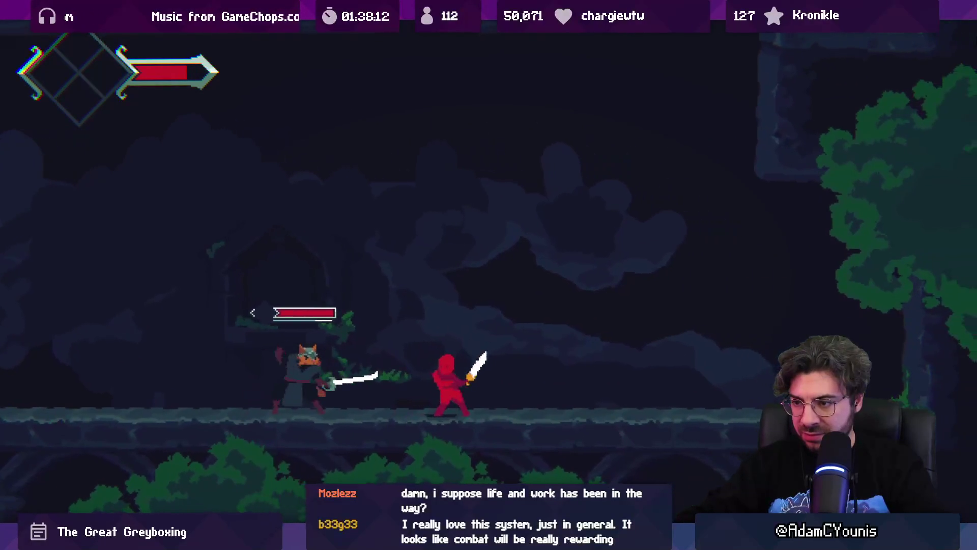
key(Left)
key(x)
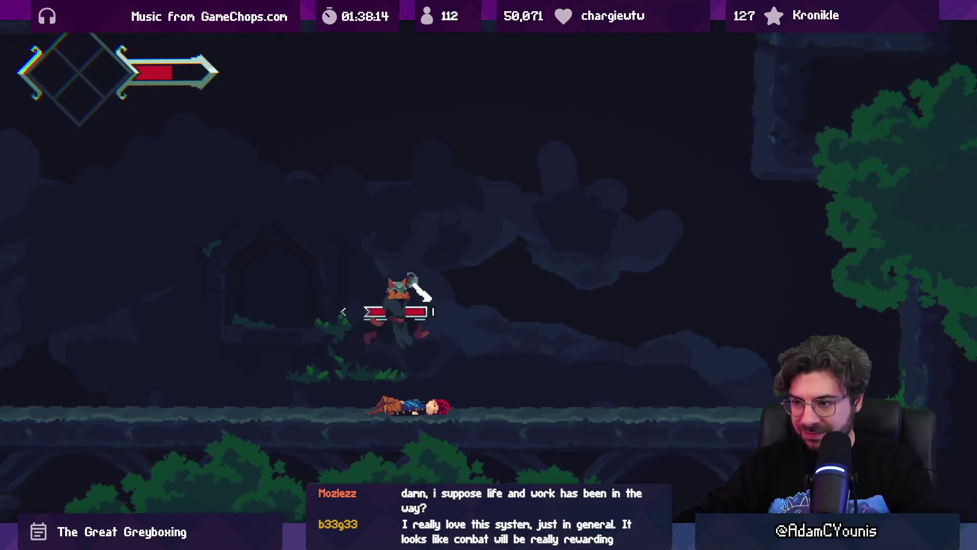
key(Right)
key(x)
key(x)
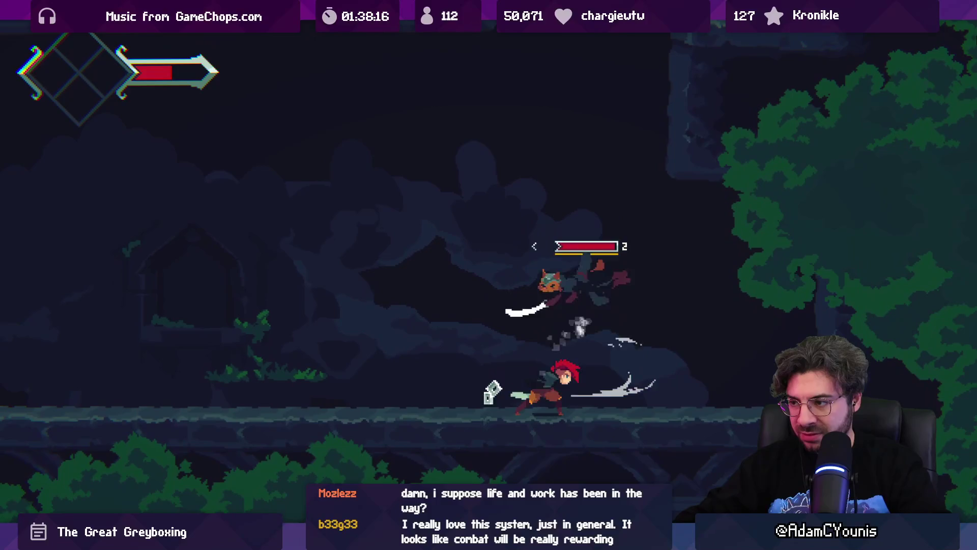
key(x)
key(x)
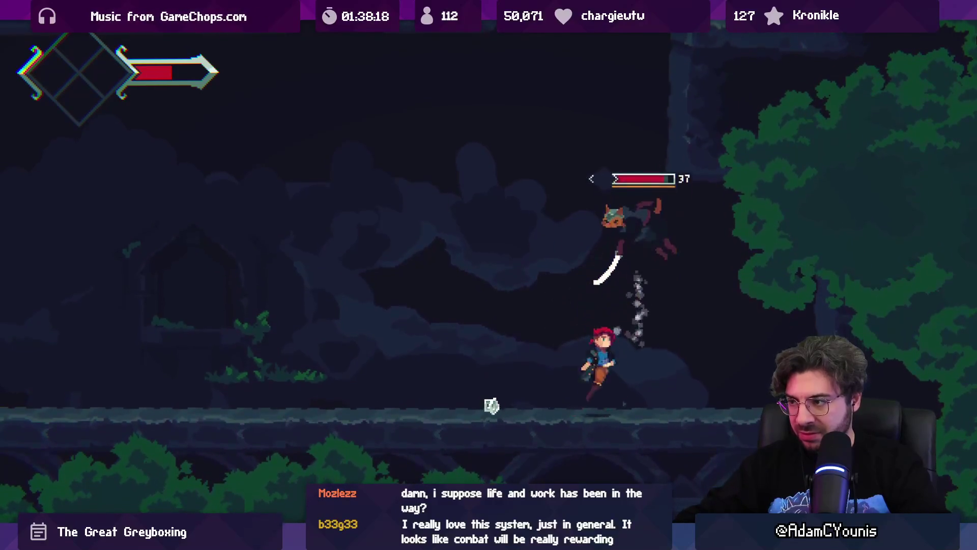
key(z)
key(x)
key(x)
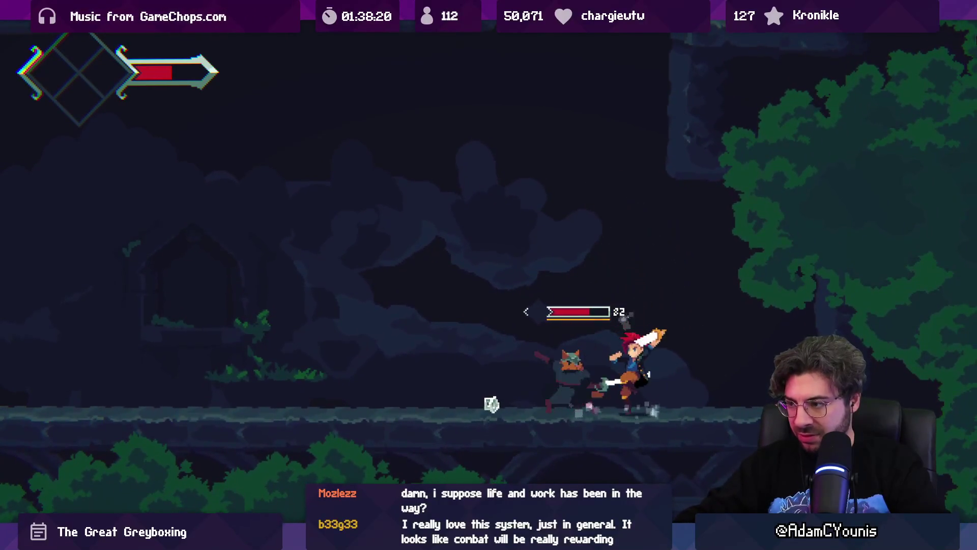
key(Left)
key(x)
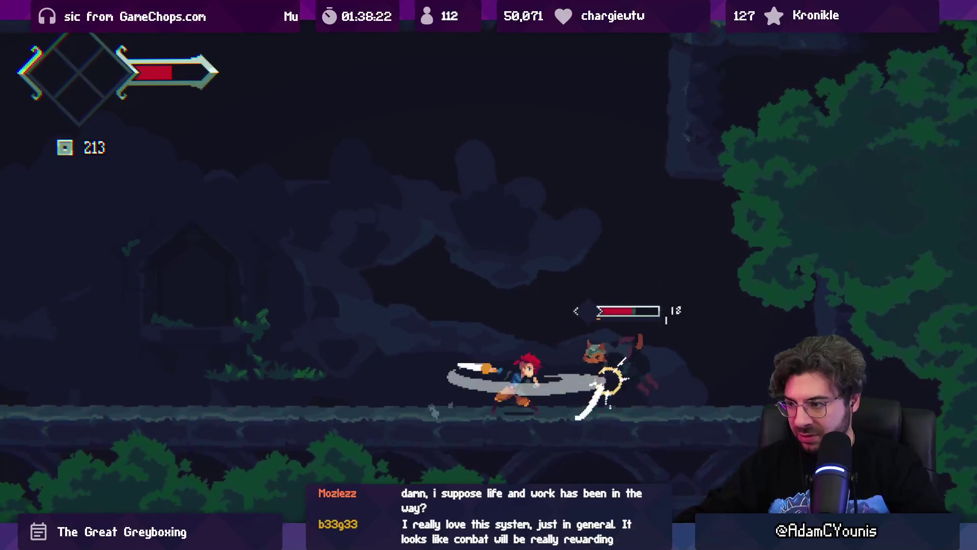
key(Right)
key(x)
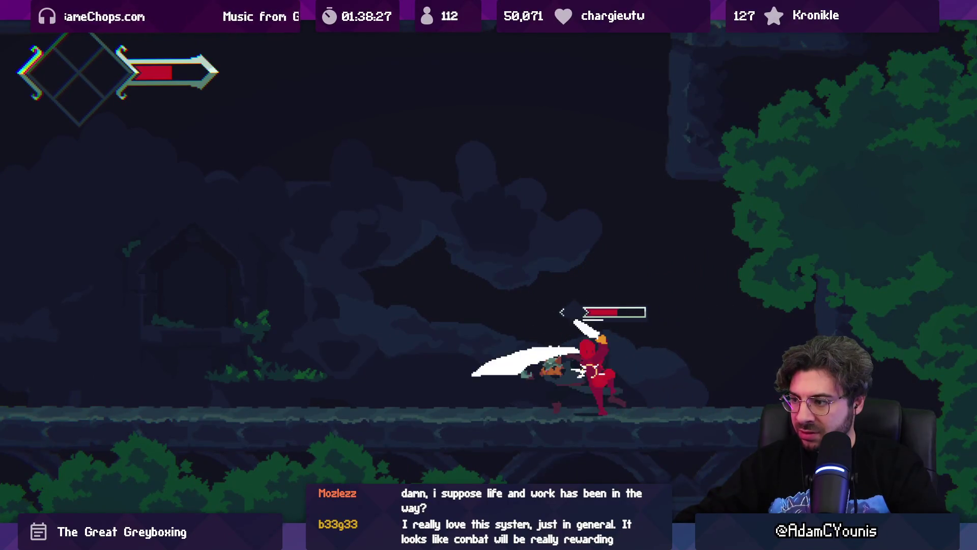
key(Left)
key(x)
key(x)
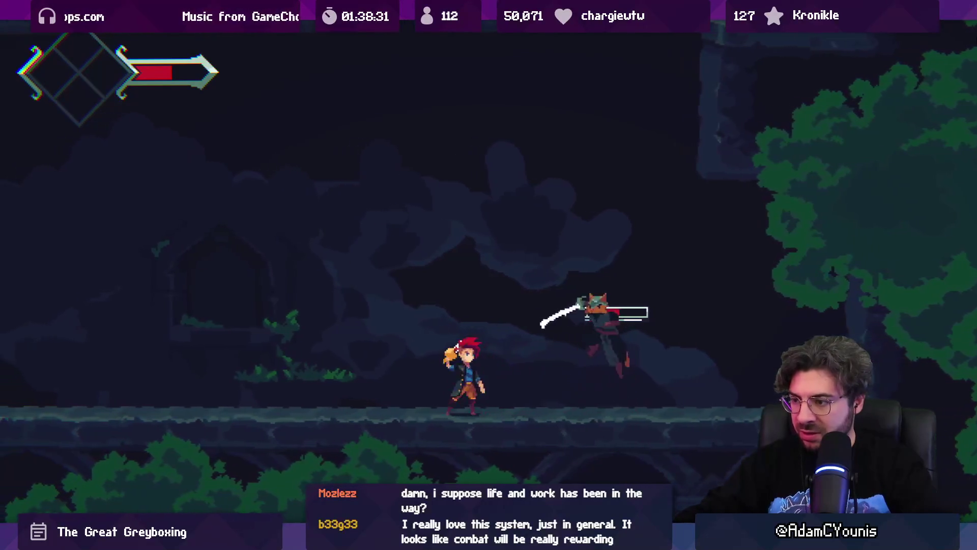
Pause and stop Play mode, then bring ReflexAttack.cs back up in VS Code.
key(ctrl+shift+p)
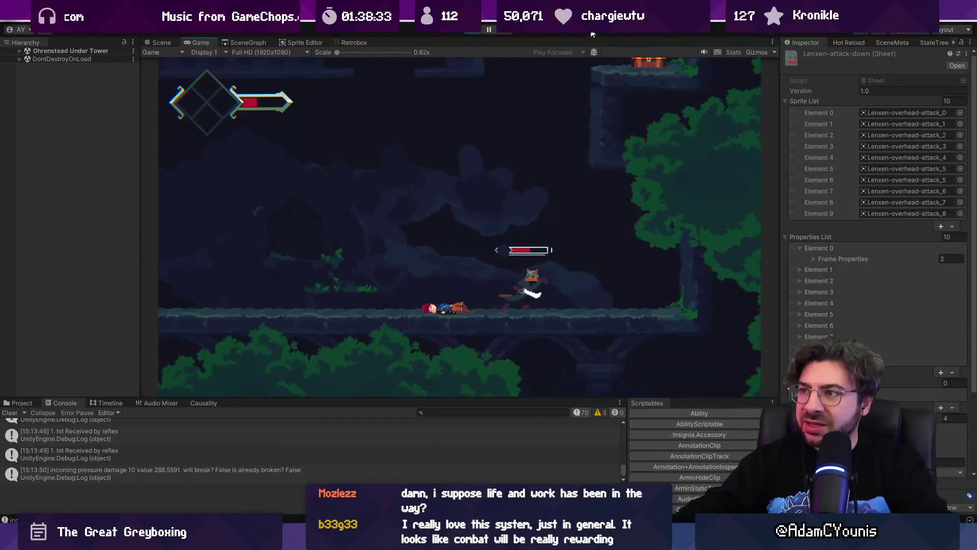
click(473, 29)
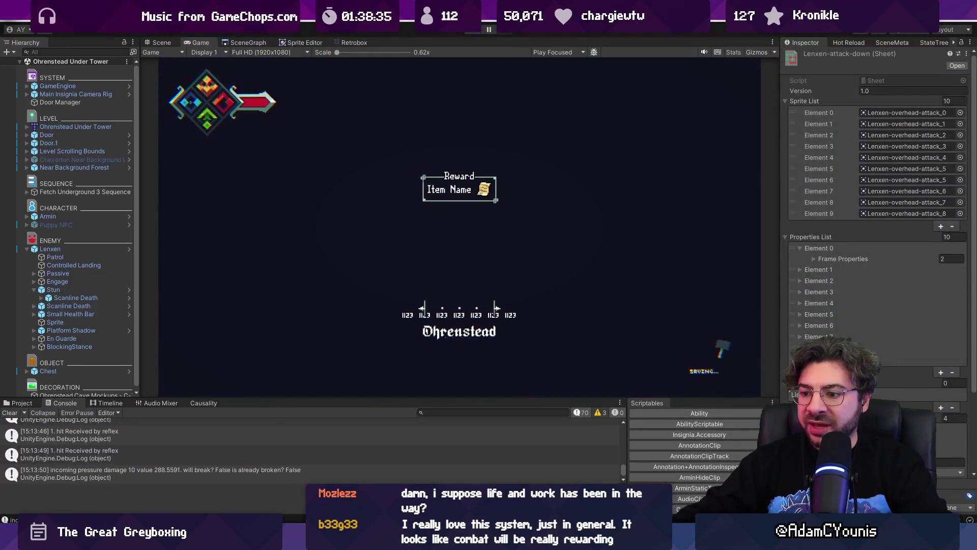
key(alt+Tab)
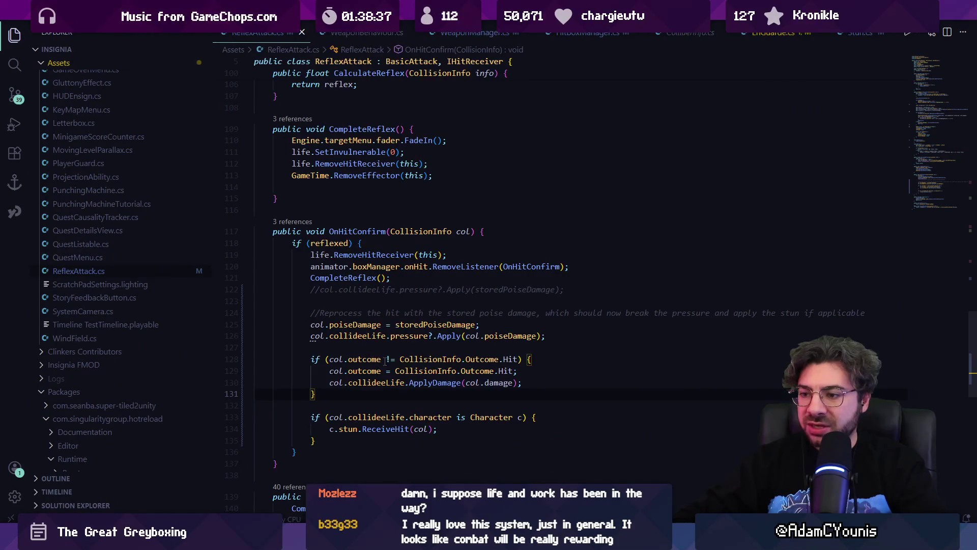
Write the if block setting col.outcome to Hit and applying col.damage, then select lines 128–131.
click(339, 349)
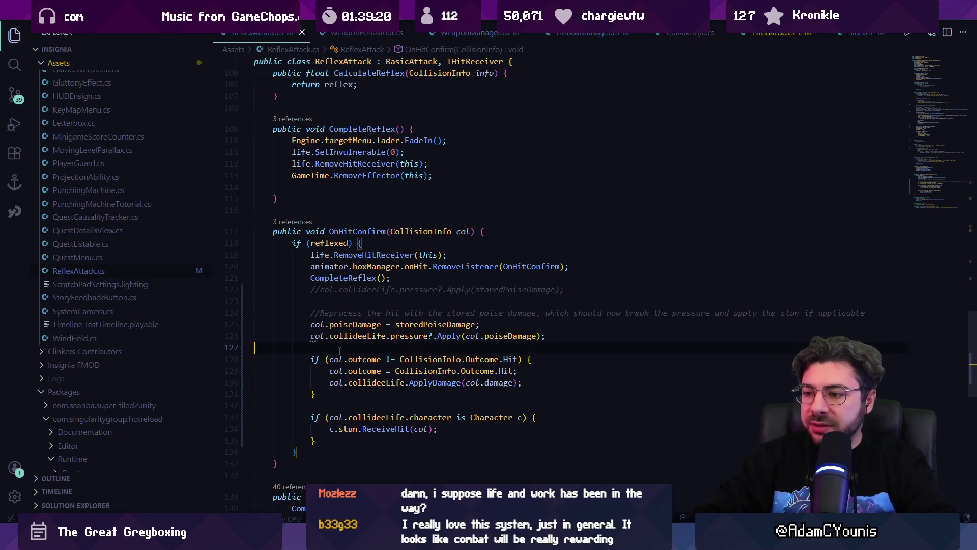
key(Down)
key(shift+Down)
key(shift+Down)
key(shift+Down)
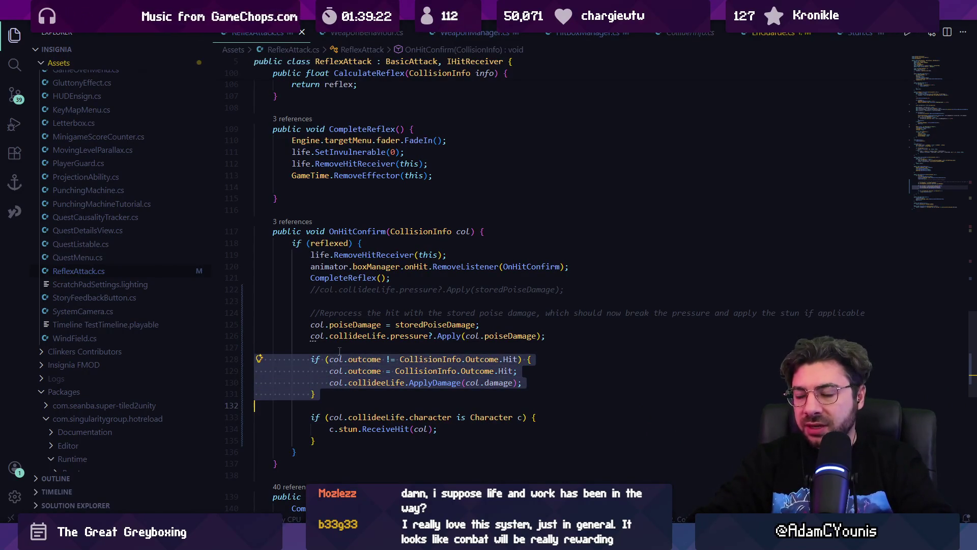
Open Pressure.cs and find its Apply method.
key(ctrl+p)
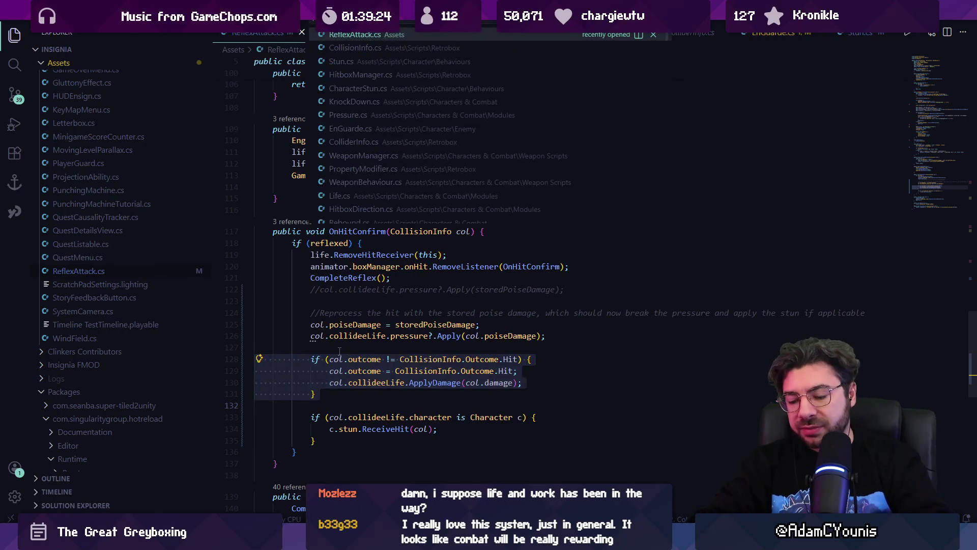
text(pressure)
key(Return)
key(ctrl+f)
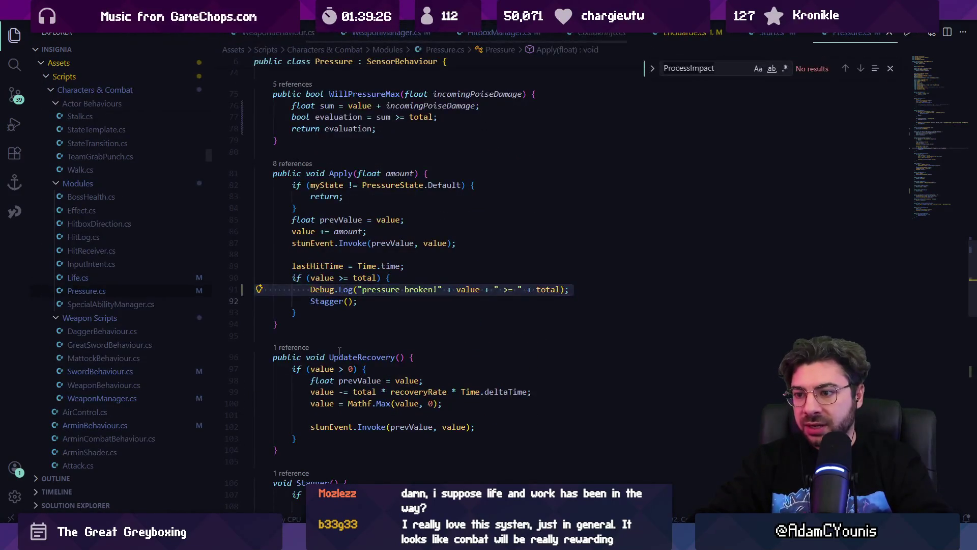
text(apply)
key(Escape)
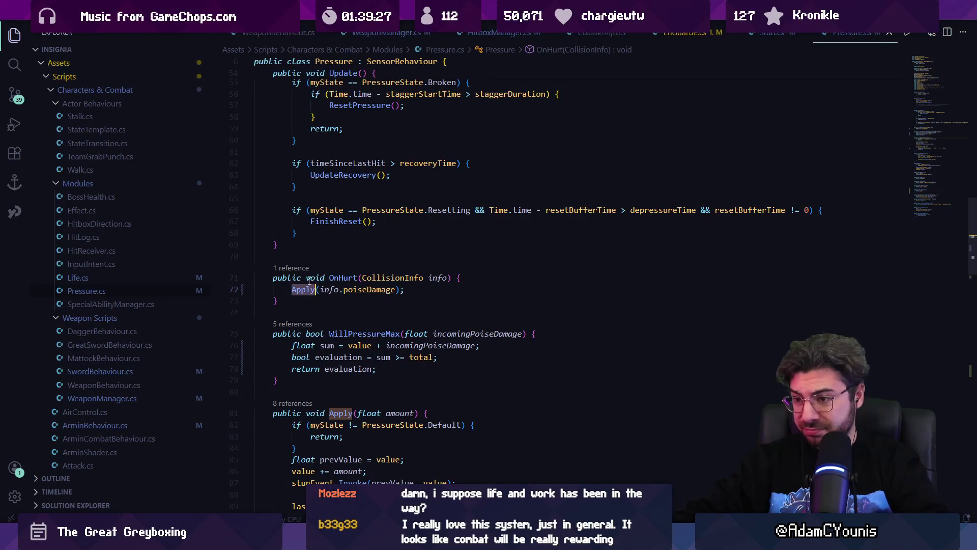
Follow OnHurt's references to its registration in Start, then to the onHurt event in Life.cs.
mouse_move(309, 295)
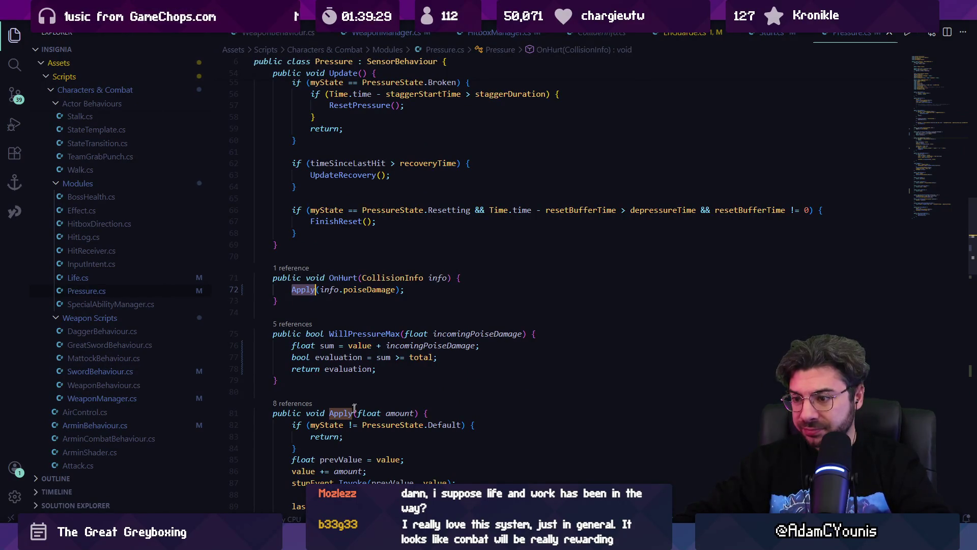
click(289, 268)
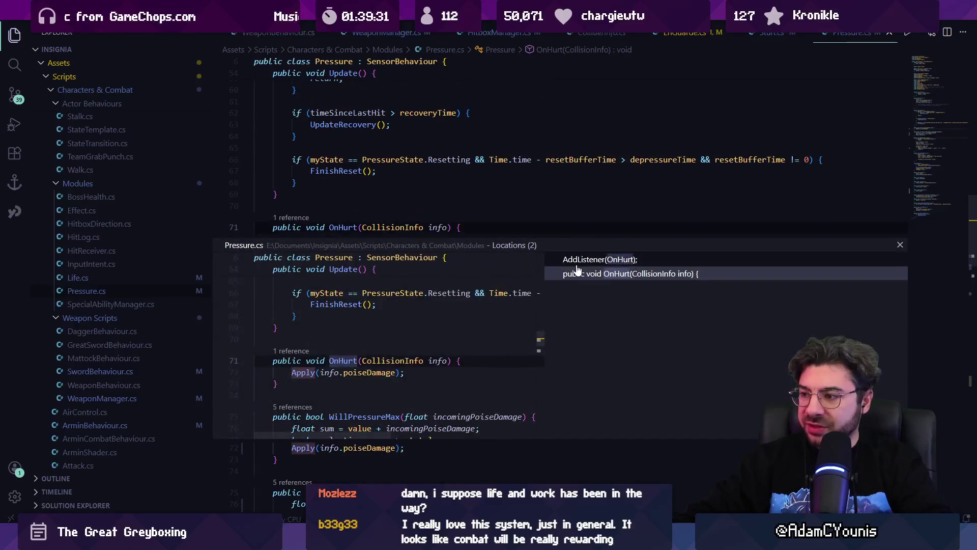
double_click(585, 273)
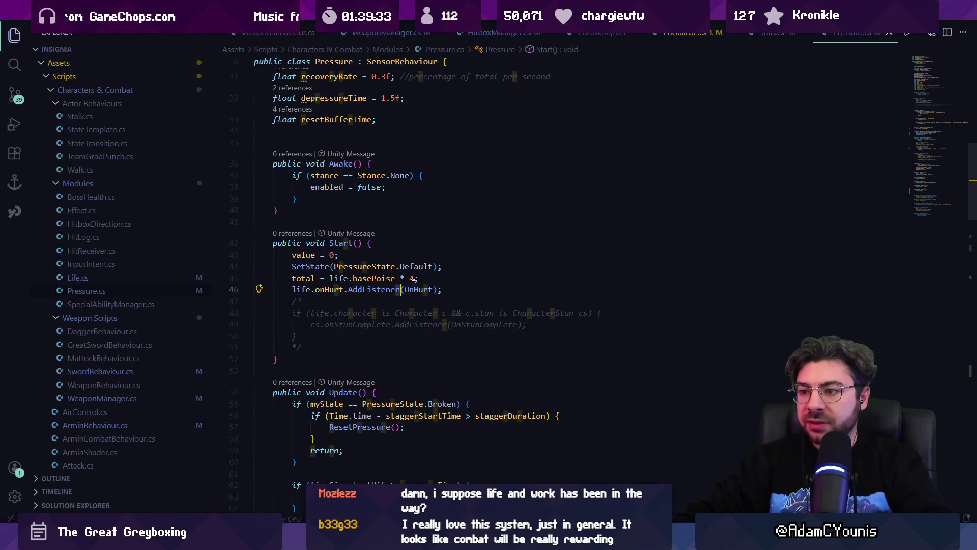
mouse_move(378, 289)
ctrl+click(337, 289)
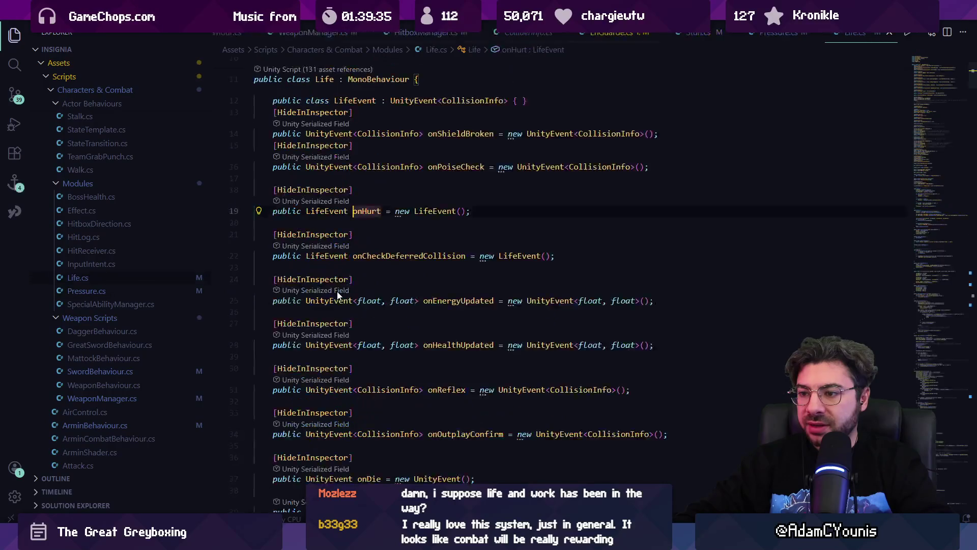
key(ctrl+f)
text(onhurt.in)
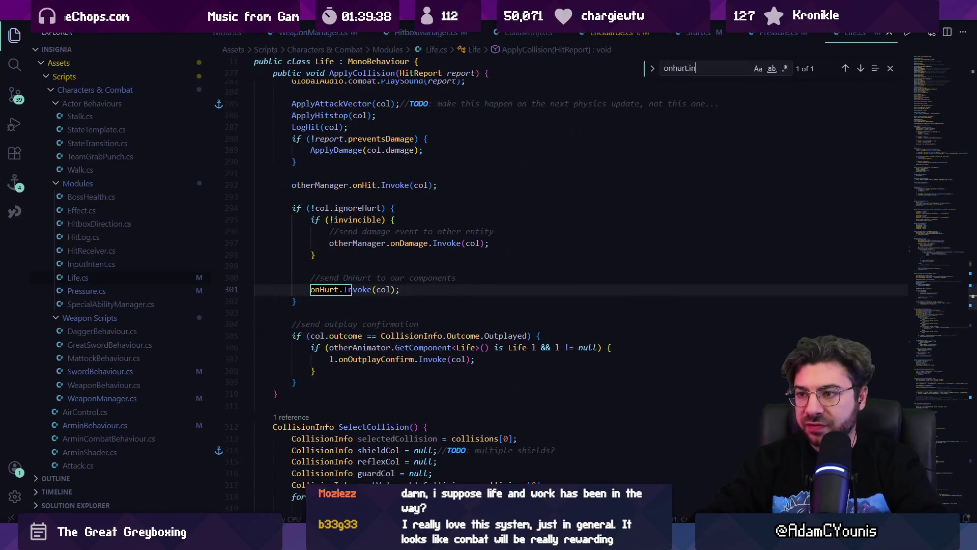
key(Escape)
In Life.cs's ResolveCollisions, inspect the ReceiveHit call, HitReport and onCheckDeferredCollision uses.
scroll(438, 262, up, 3)
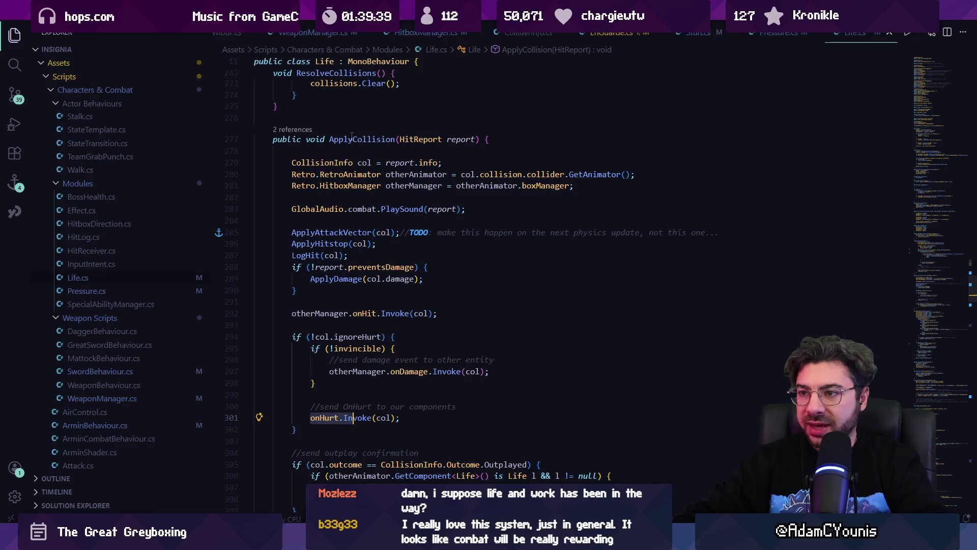
scroll(407, 326, up, 10)
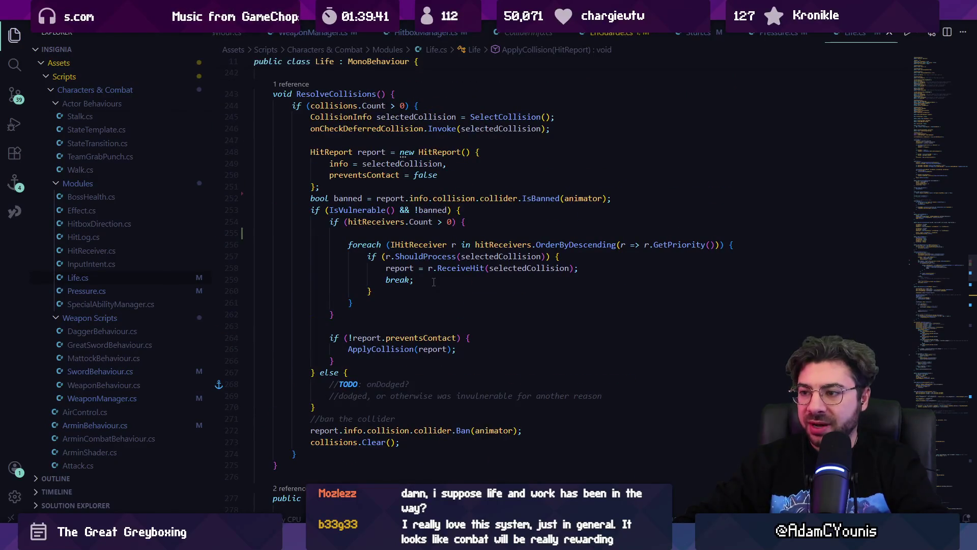
click(461, 267)
click(601, 270)
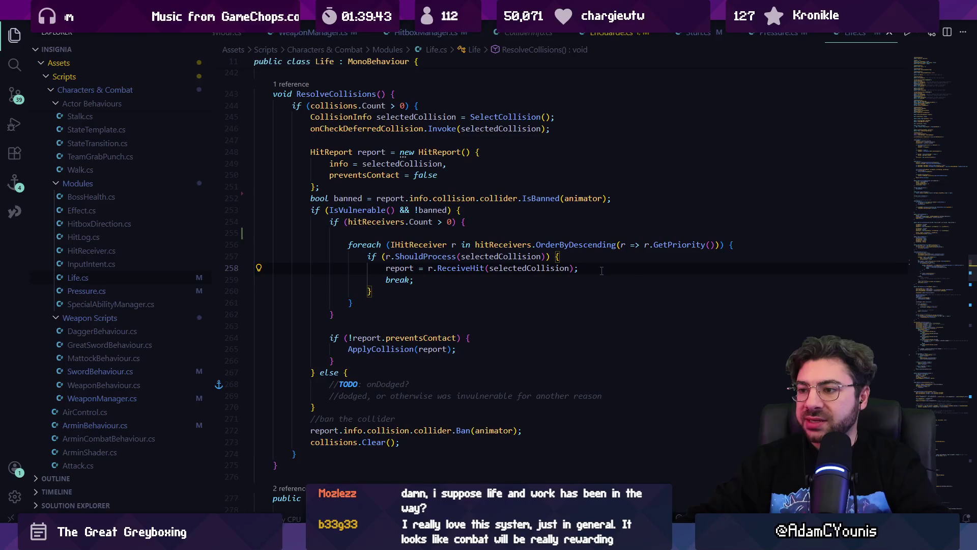
click(372, 189)
scroll(376, 204, up, 2)
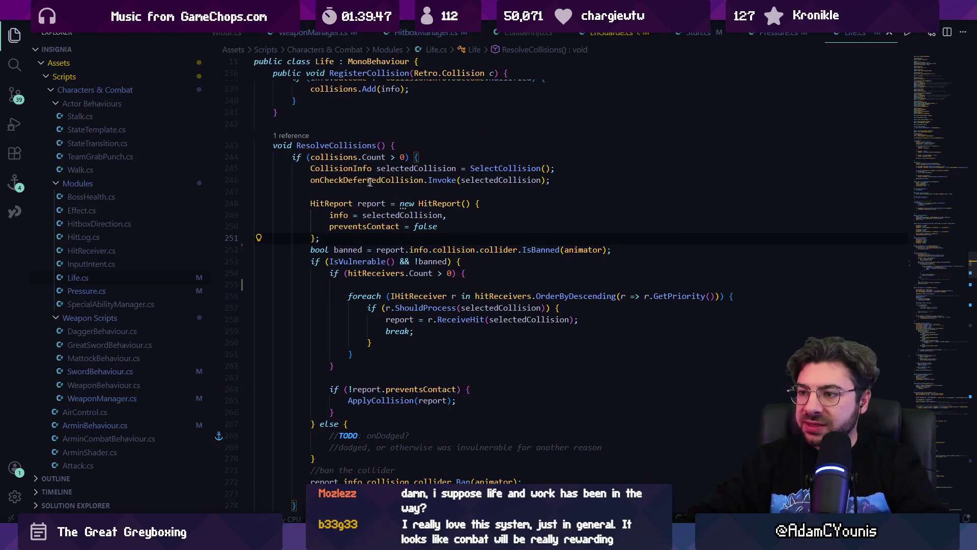
click(438, 203)
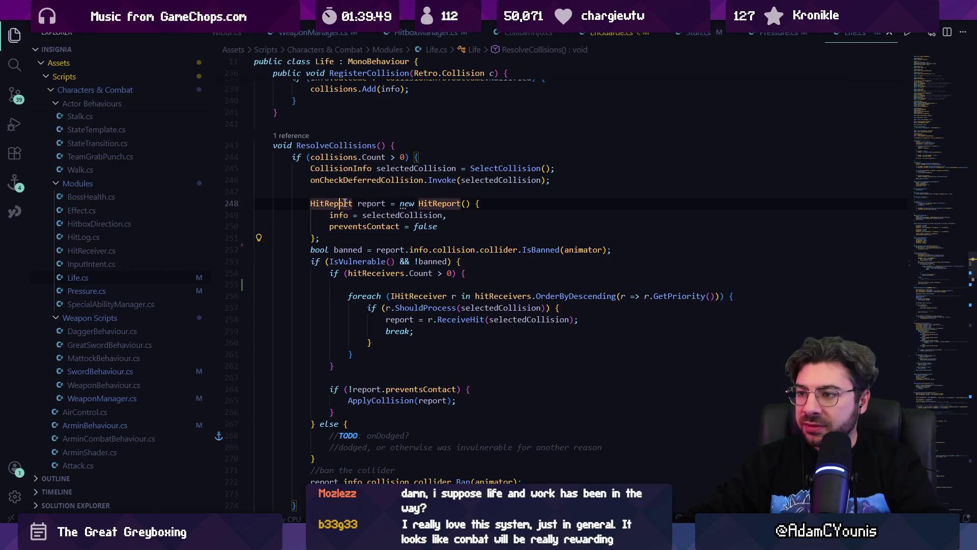
click(344, 181)
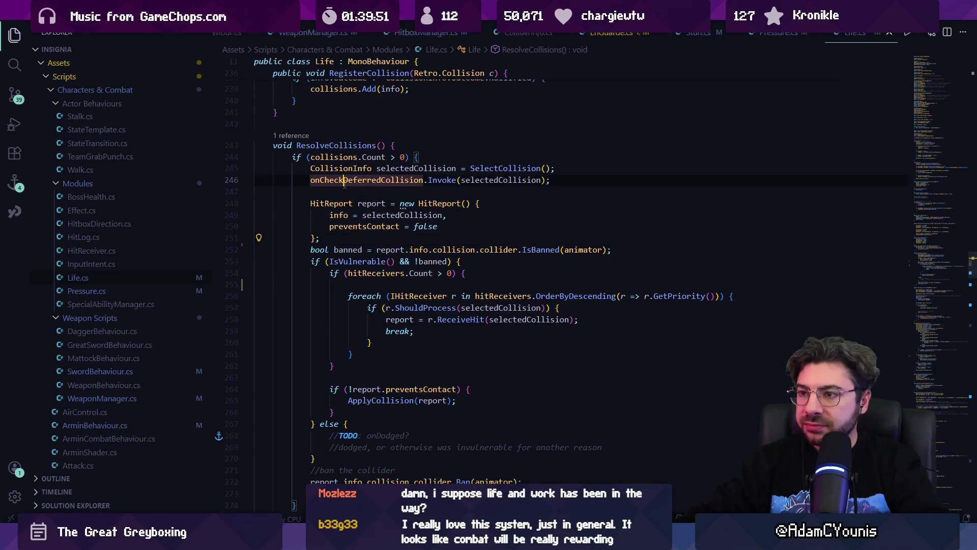
click(511, 195)
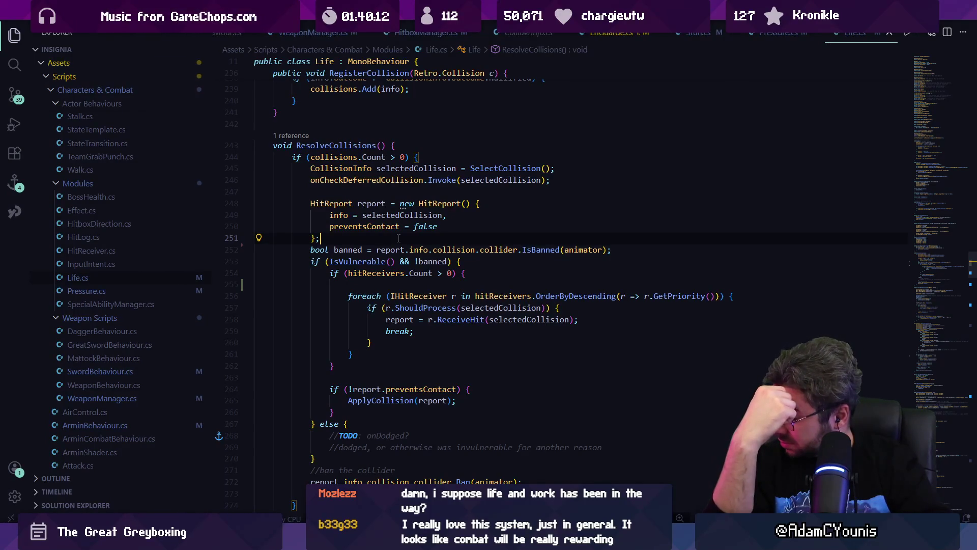
key(ctrl+p)
Open EnGuarde.cs and delete the pressure Debug.Log line 117 in ShouldProcess.
text(en)
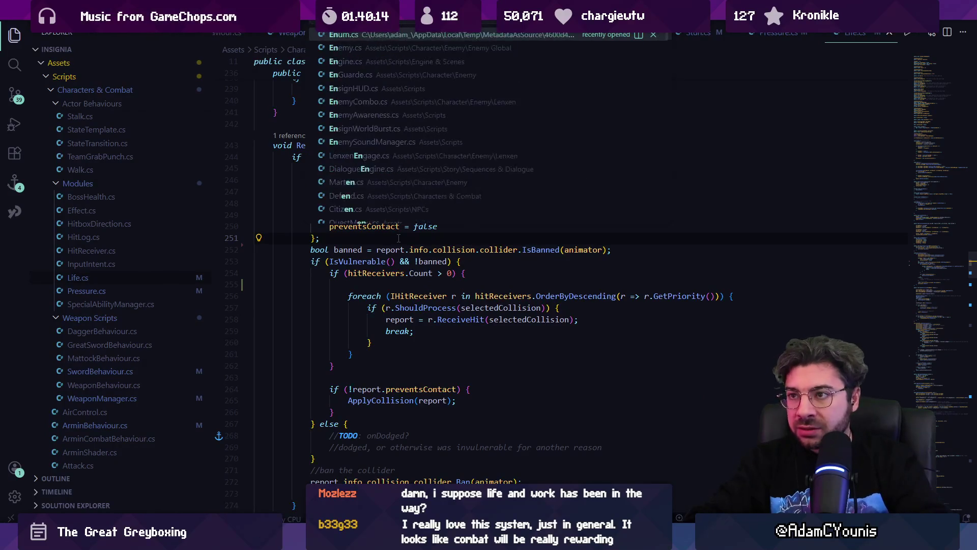
key(Down)
key(Down)
key(Down)
key(Return)
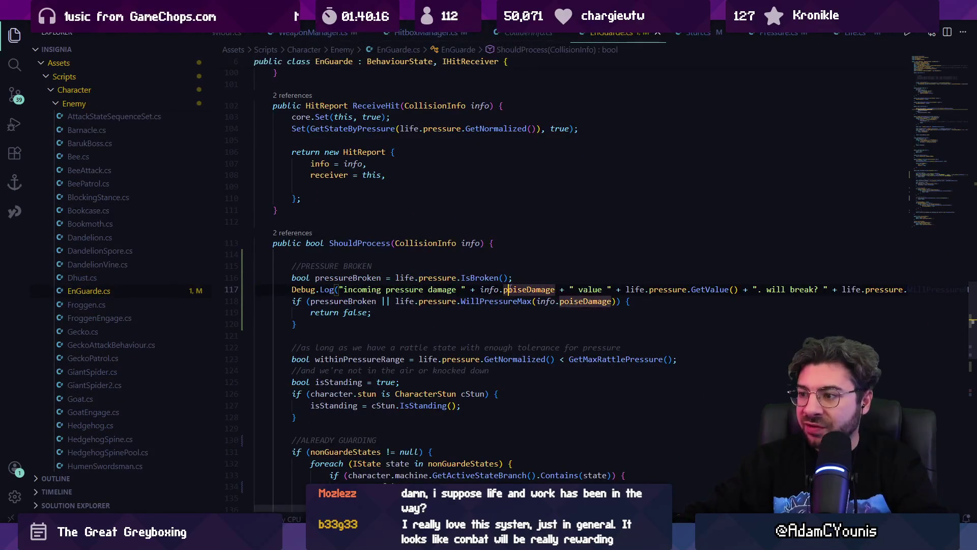
key(ctrl+l)
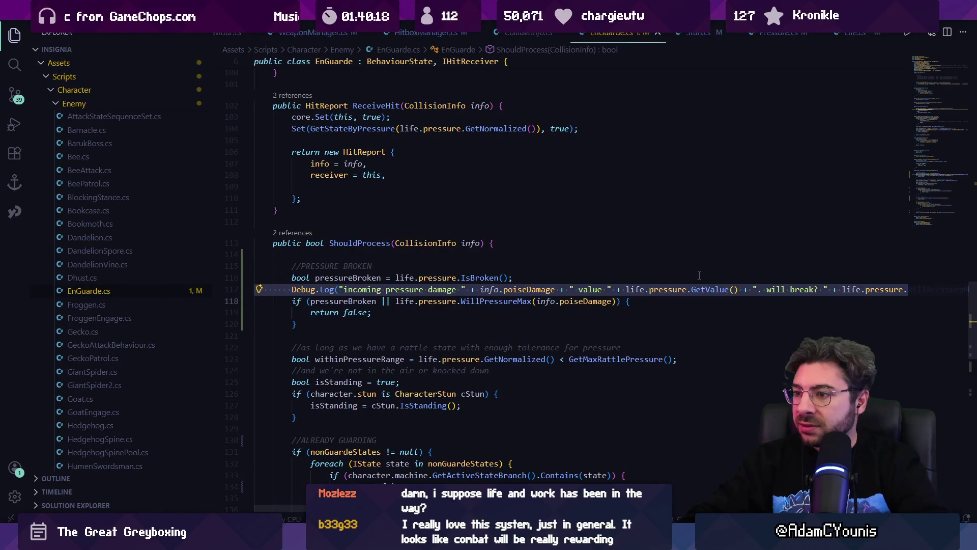
key(Delete)
Inspect the WillPressureMax call, then go back to Life.cs.
click(503, 289)
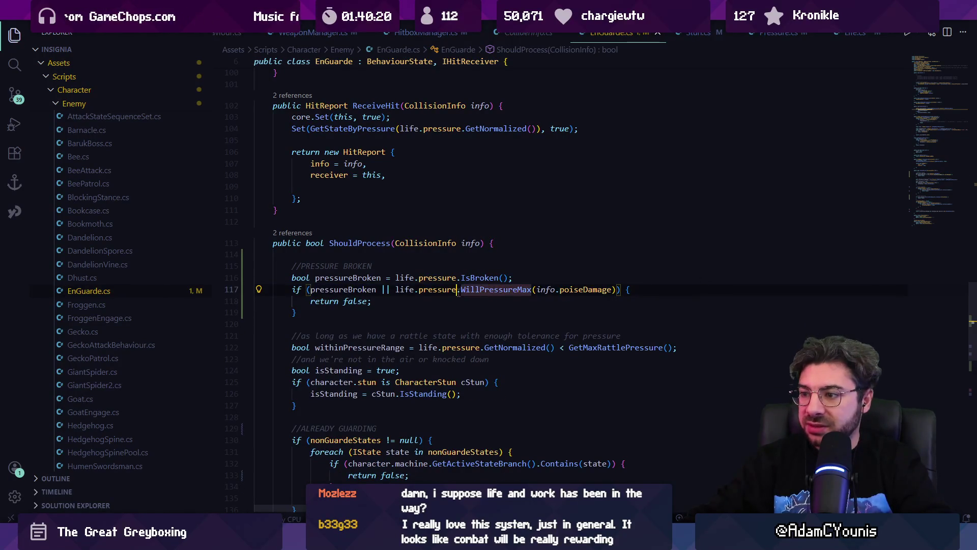
click(479, 289)
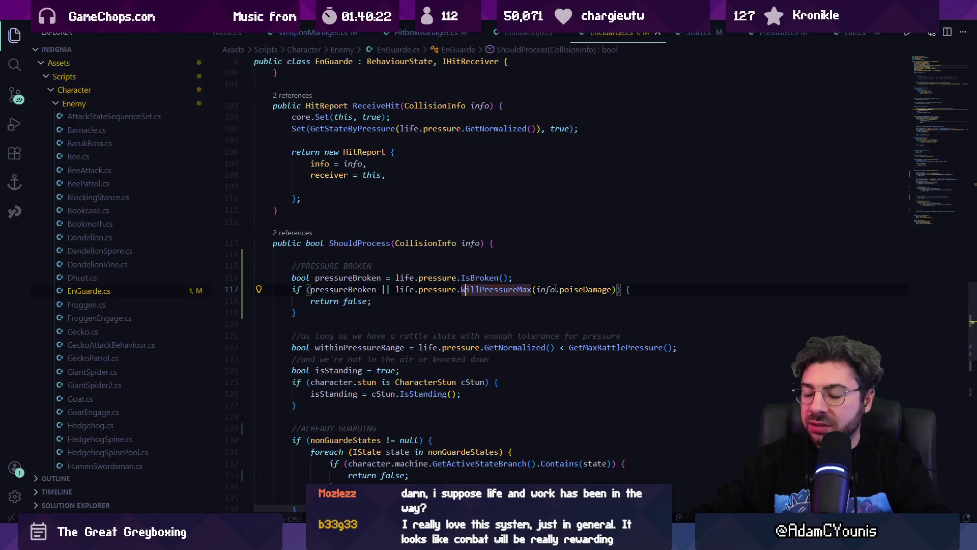
key(alt+Left)
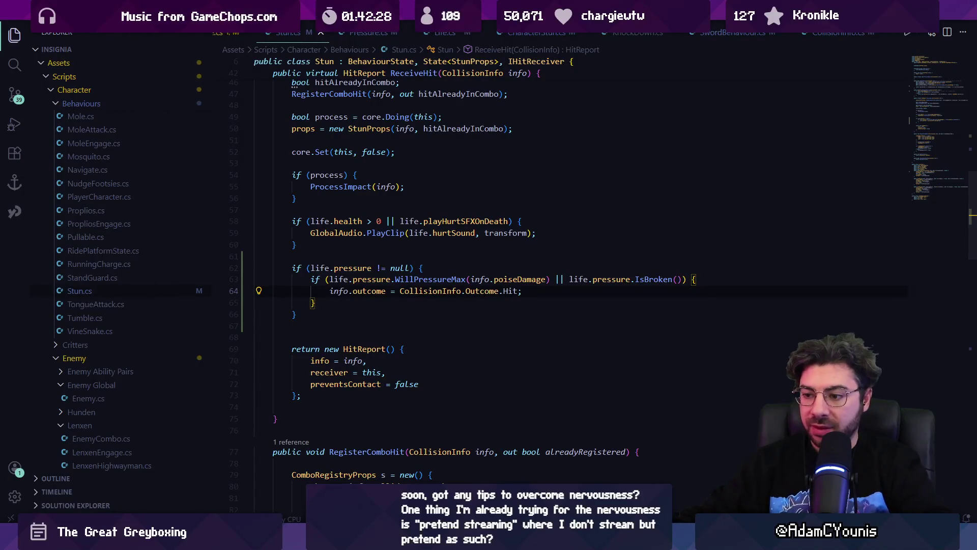
Switch to Unity for a fresh playtest against the sword-wielding enemy.
key(alt+Tab)
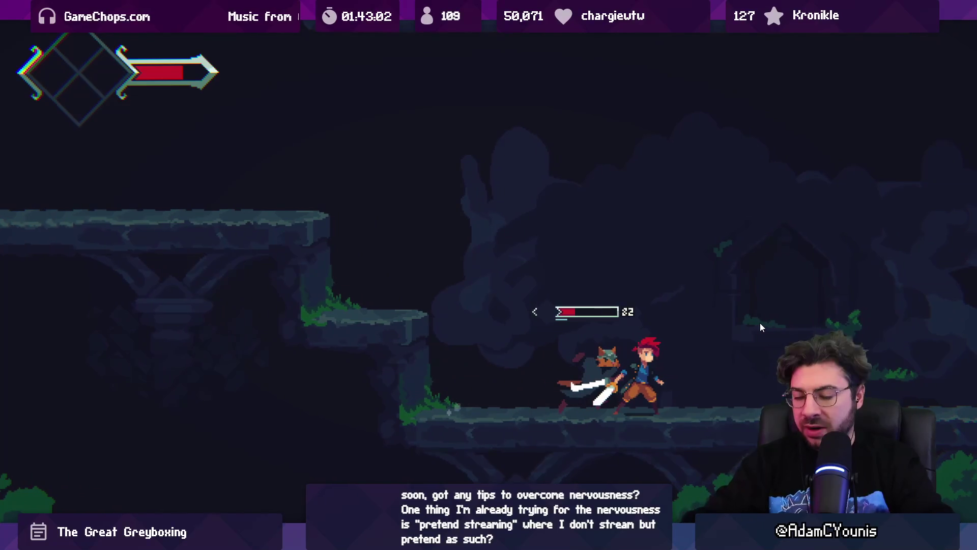
Exit Play mode and check the pressure broken and reflex hit messages in the Console.
key(ctrl+p)
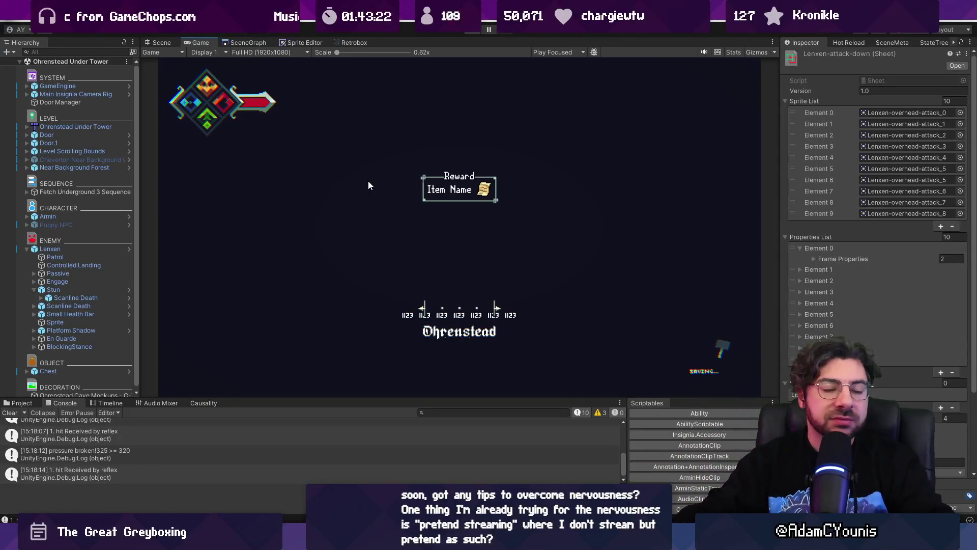
Open the SceneGraph room map, then pan and zoom in on the tower room.
click(248, 42)
scroll(569, 241, down, 5)
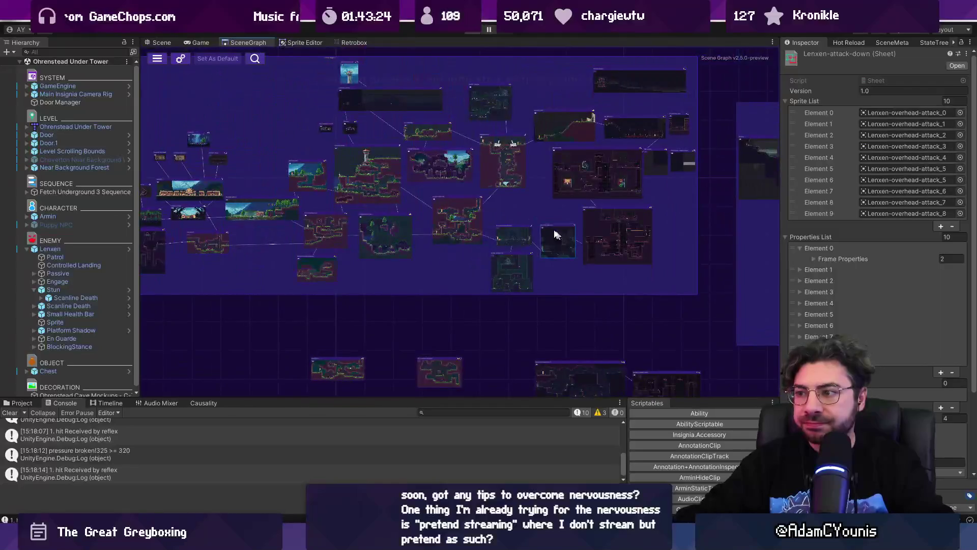
drag(517, 212, 657, 248)
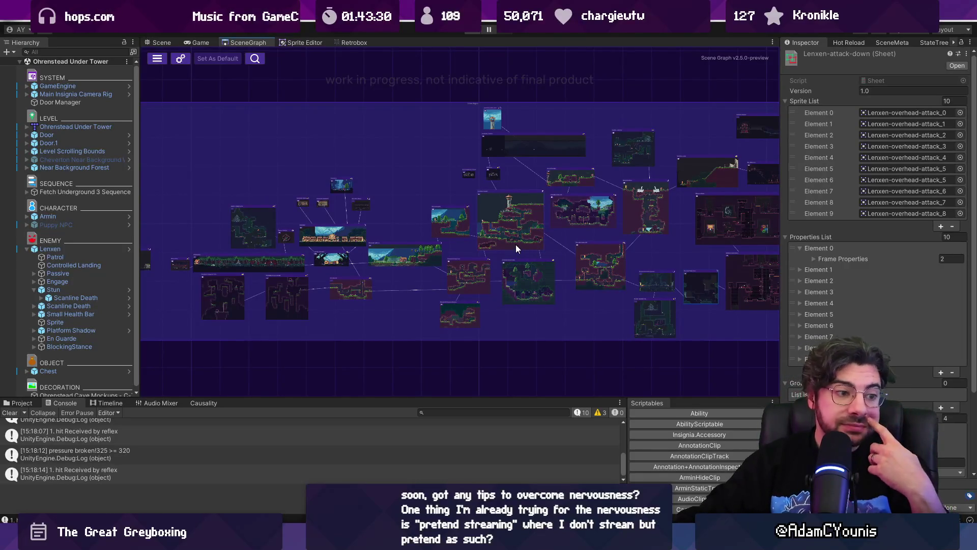
scroll(515, 242, down, 2)
drag(463, 192, 371, 182)
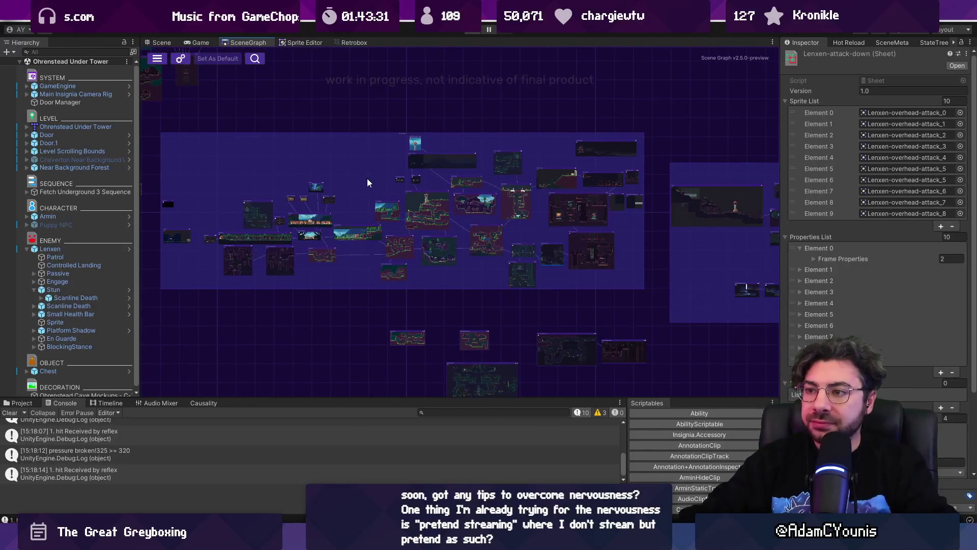
scroll(532, 237, down, 1)
scroll(533, 233, up, 2)
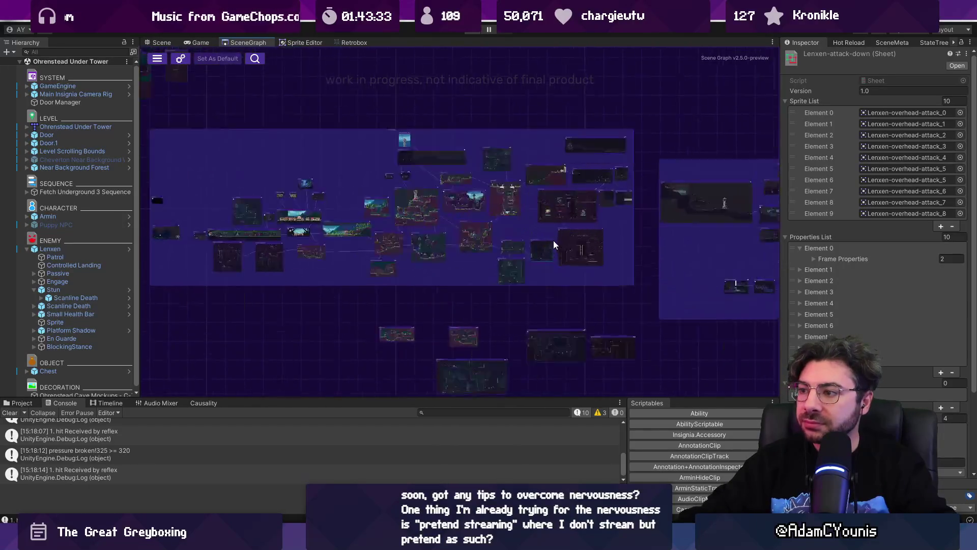
scroll(522, 165, up, 5)
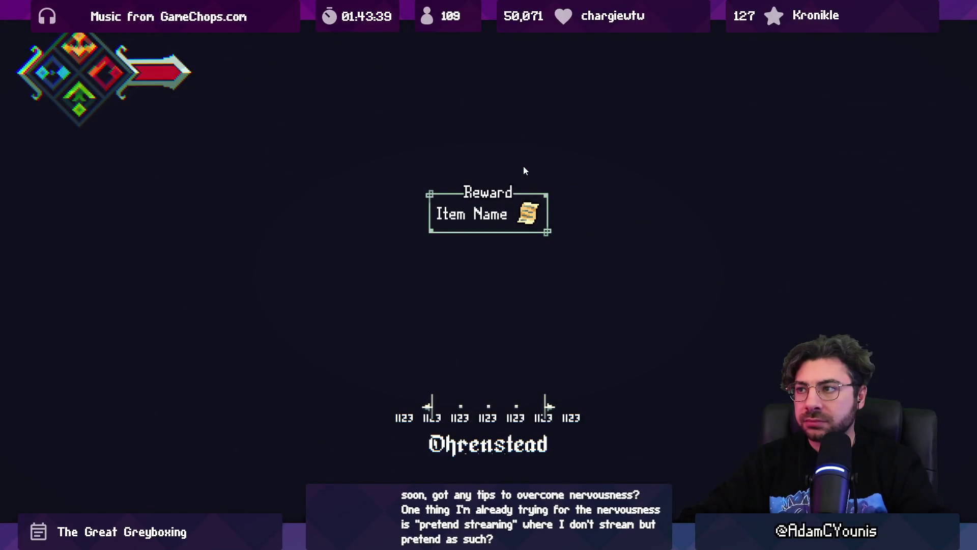
Defeat the first forest enemy with a sword combo and break the hanging pot for coins.
key(Right)
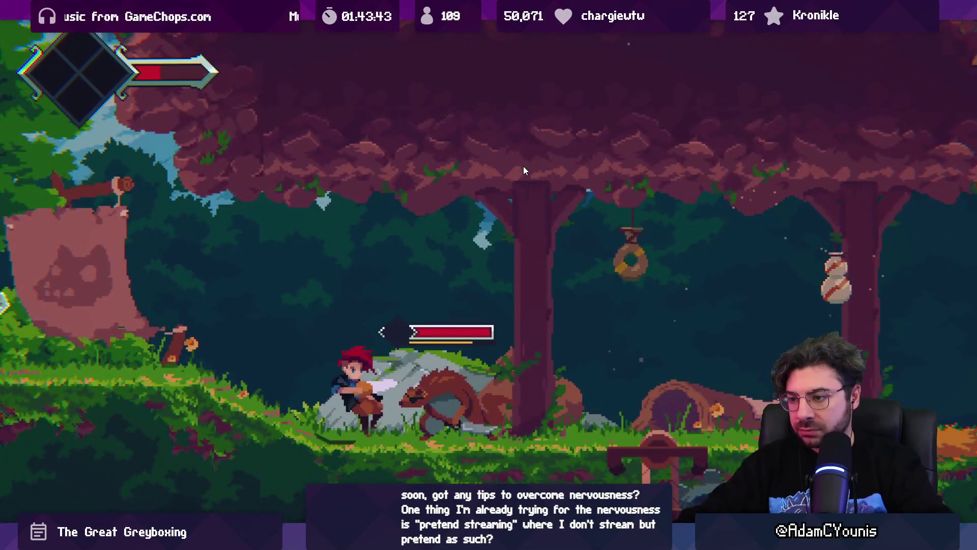
key(x)
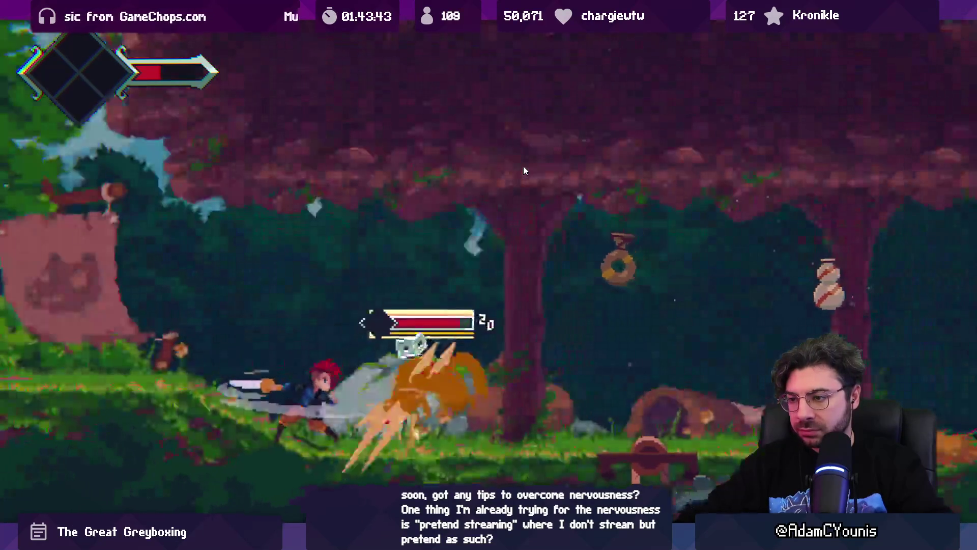
key(space)
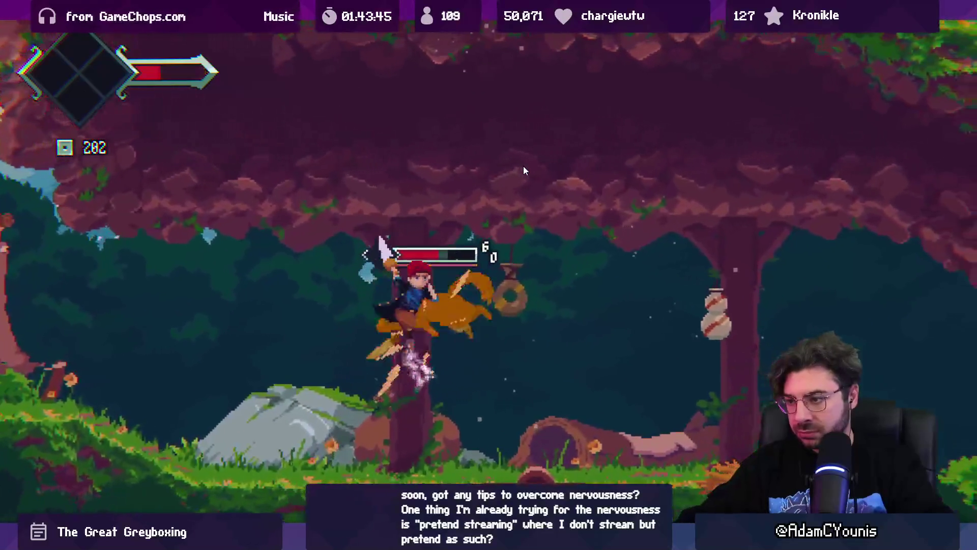
key(x)
key(Right)
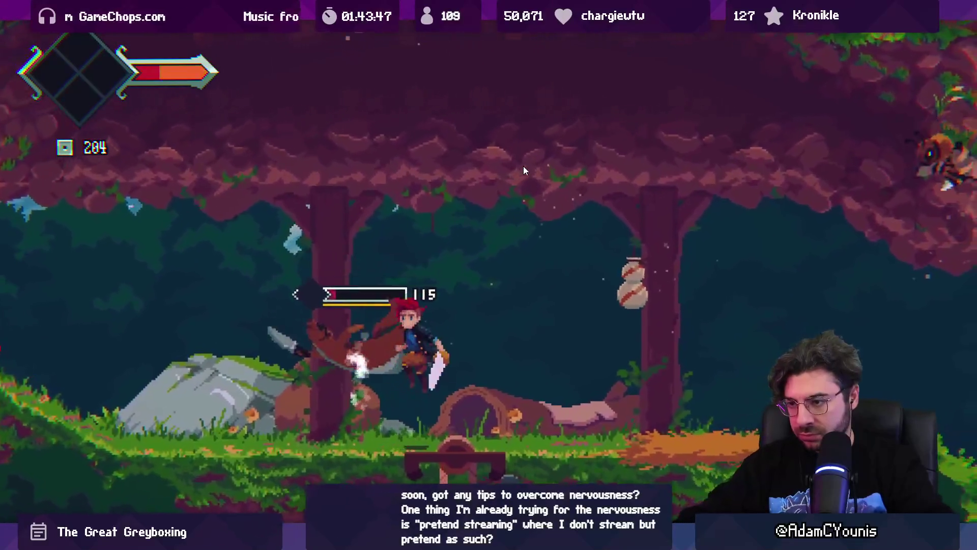
key(x)
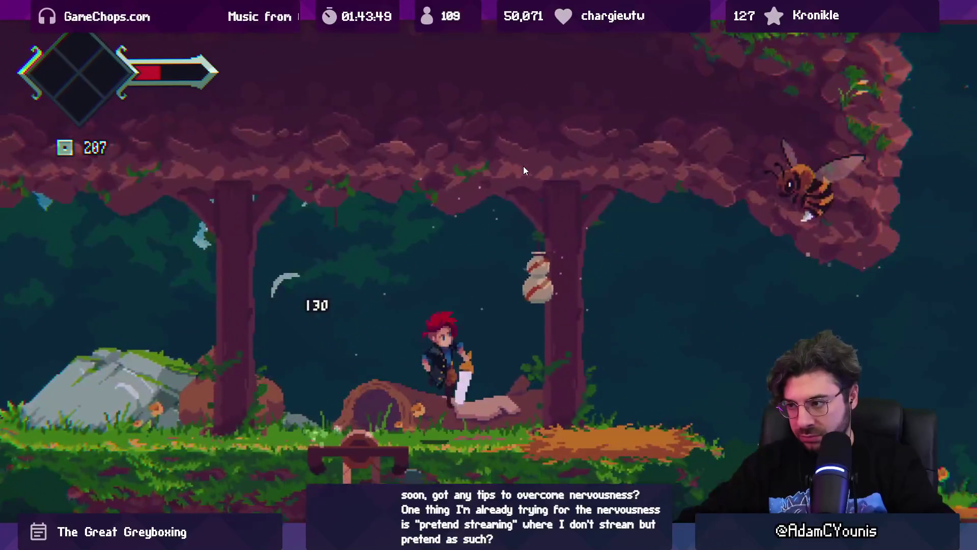
key(space)
key(x)
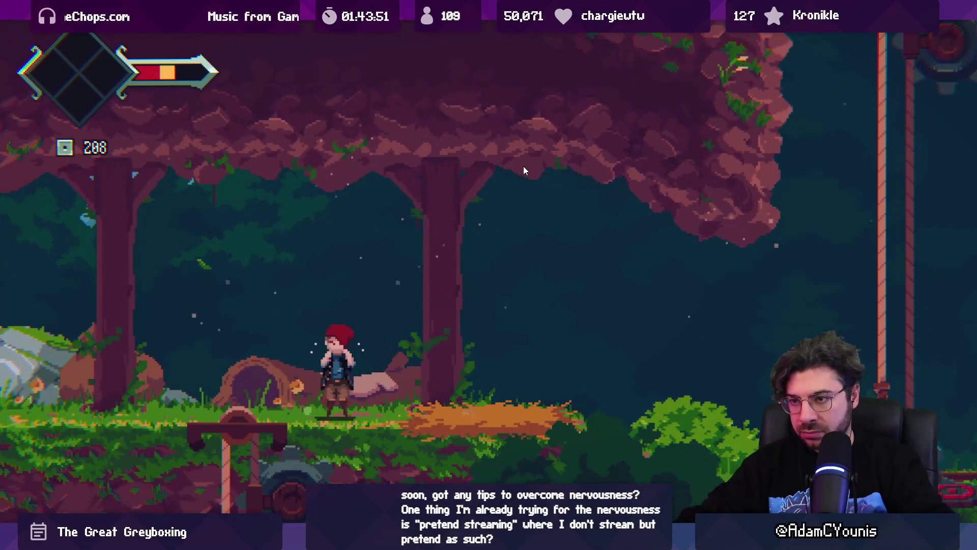
Reach the dark room's large enemy, reload the checkpoint after dying, and run on.
key(Right)
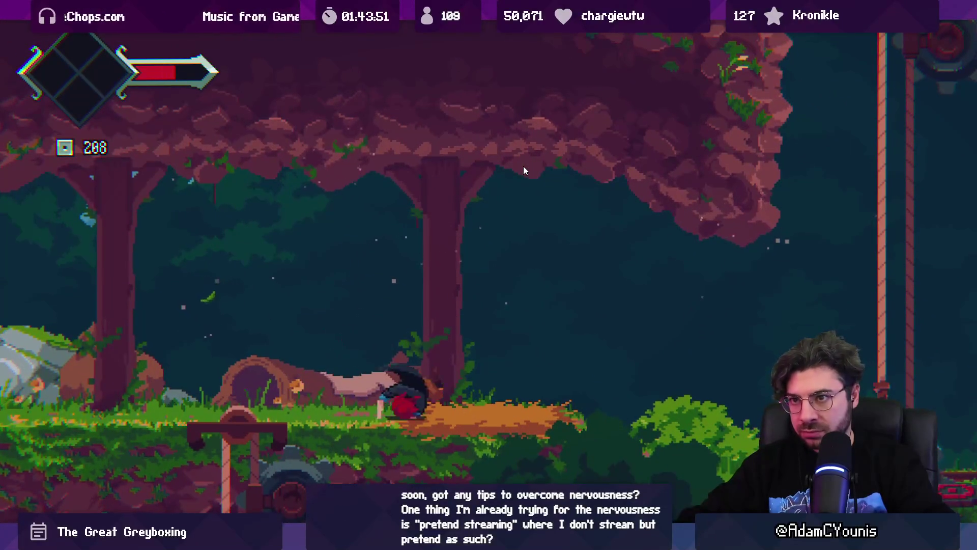
key(space)
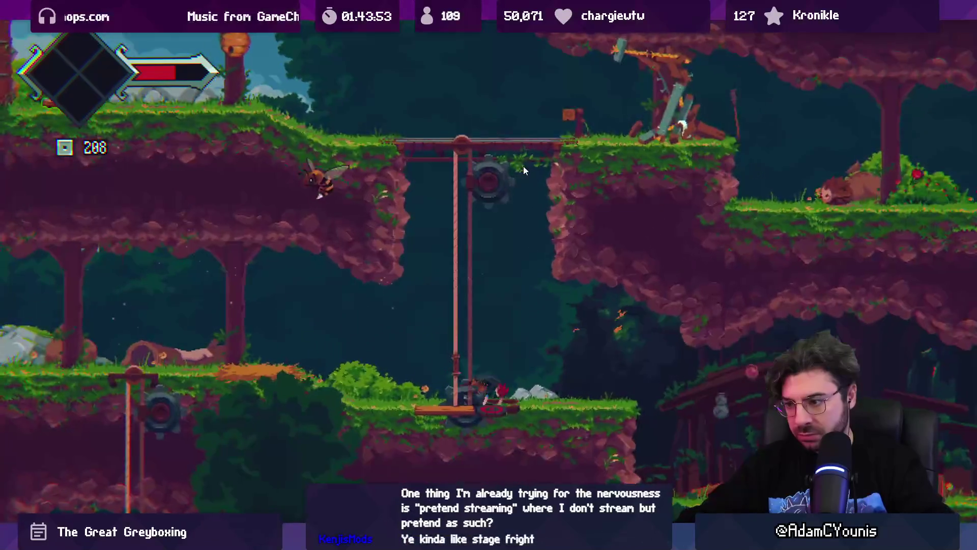
key(Right)
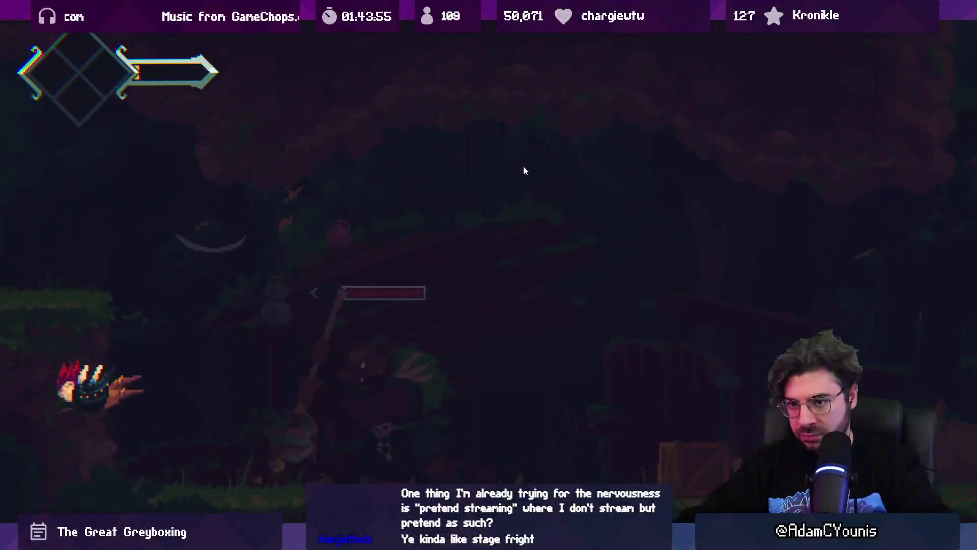
key(space)
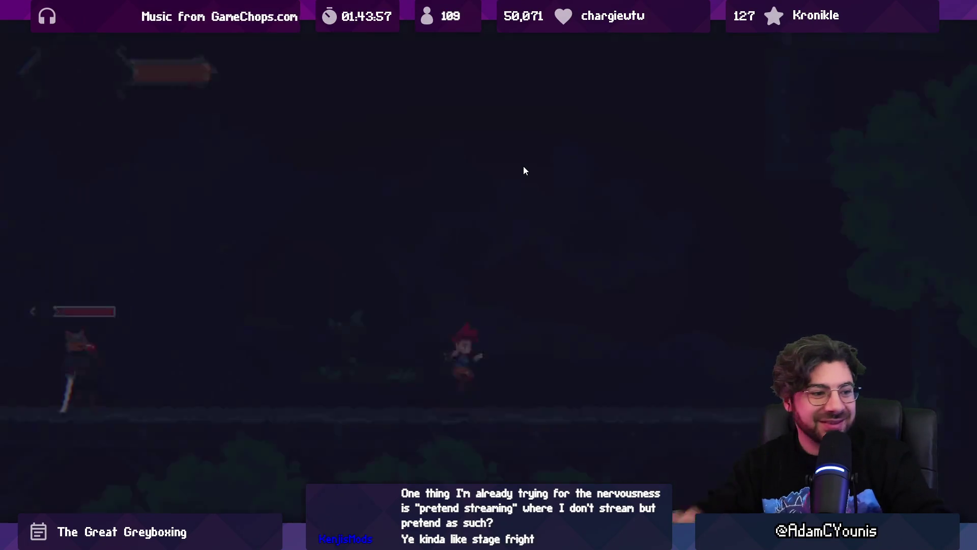
key(Right)
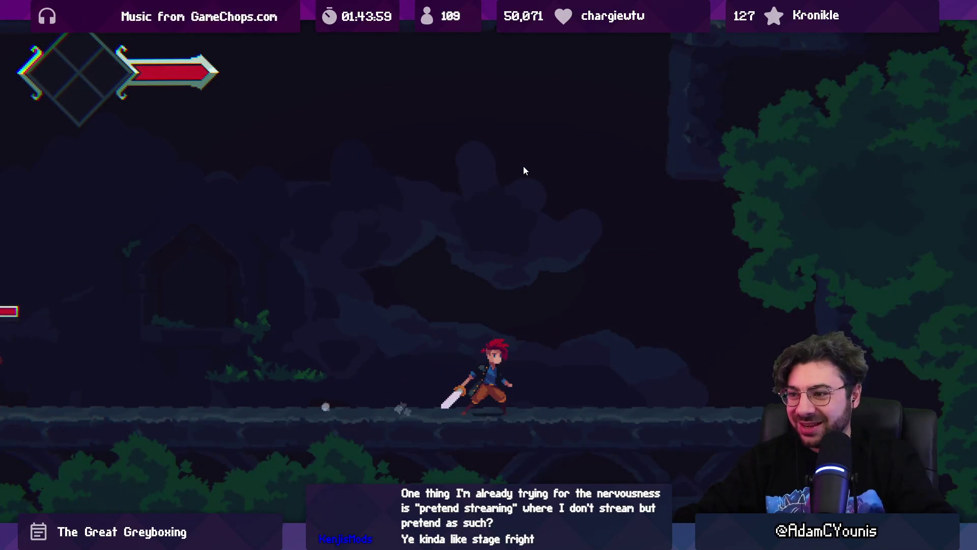
key(Right)
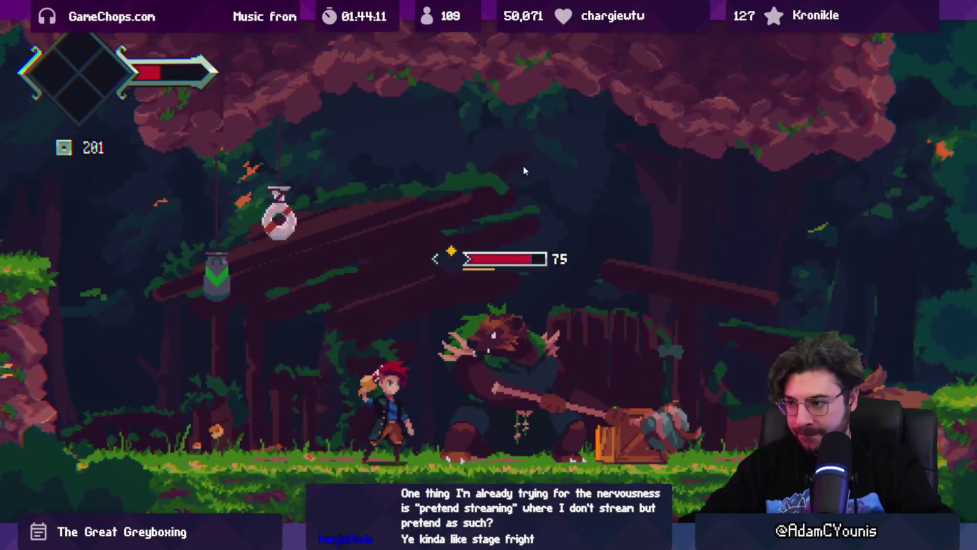
From the Journal's Audio settings, set Music volume to 00, save, and resume the beast fight.
key(Escape)
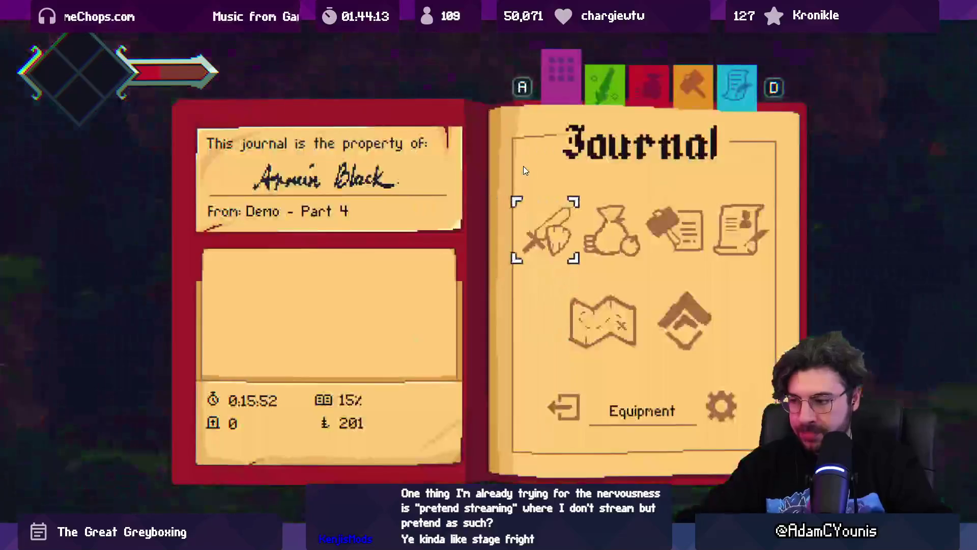
key(Down)
key(Down)
key(Return)
key(Down)
key(Return)
key(e)
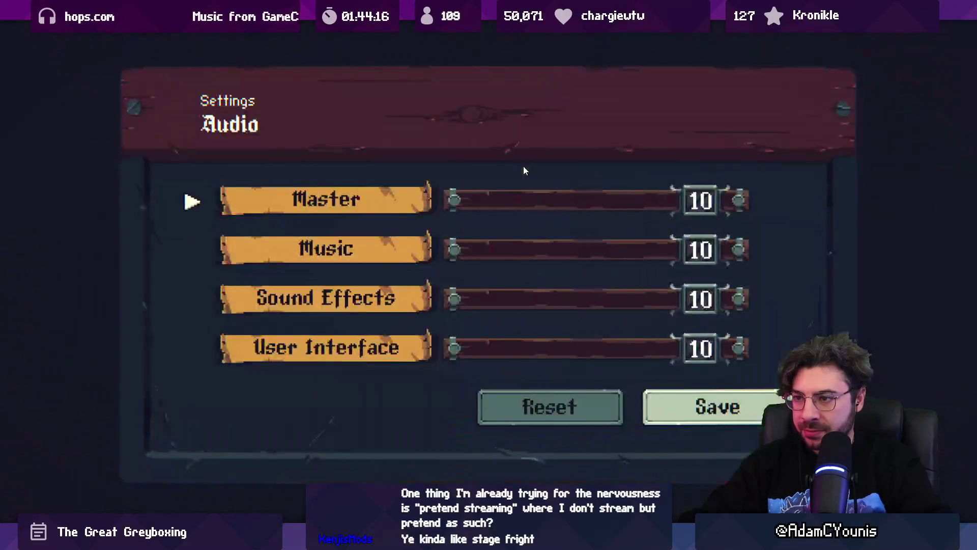
key(Left)
key(Left)
key(Left)
key(Down)
key(Down)
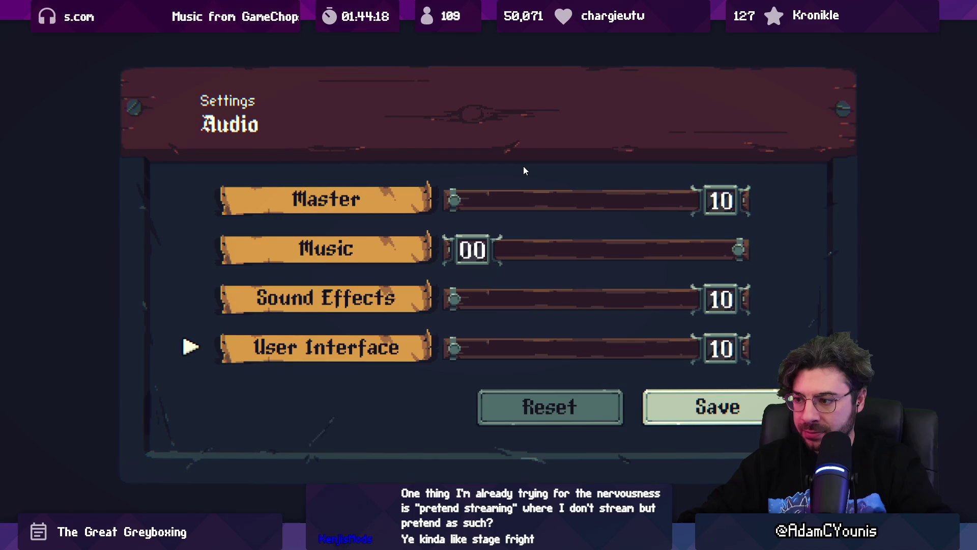
key(Down)
key(Right)
key(Return)
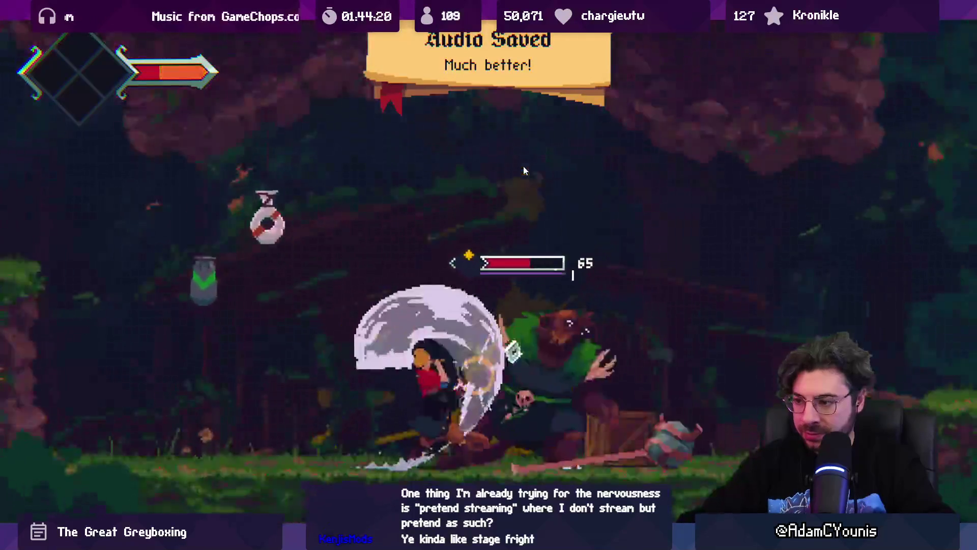
key(Right)
Defeat the club-wielding boss with repeated sword combos.
key(x)
key(x)
key(x)
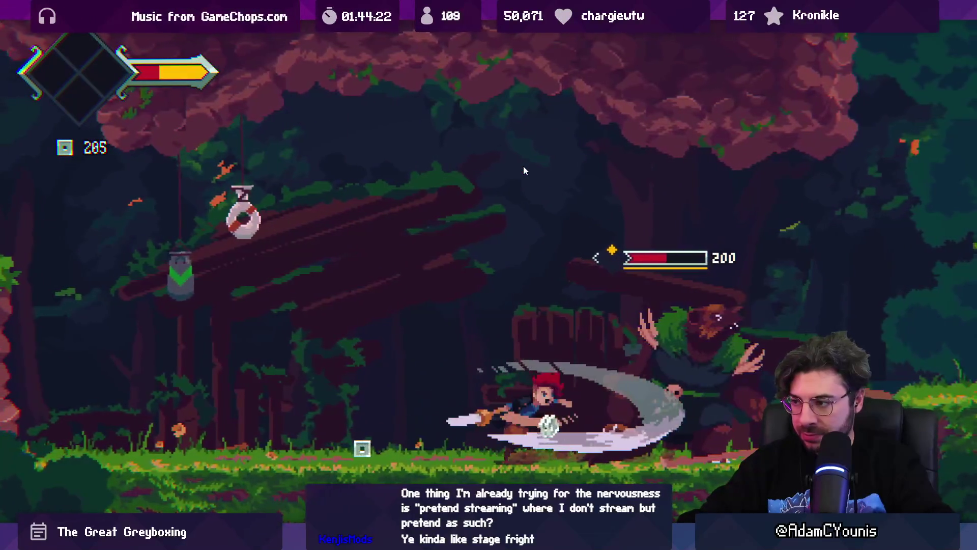
key(x)
key(x)
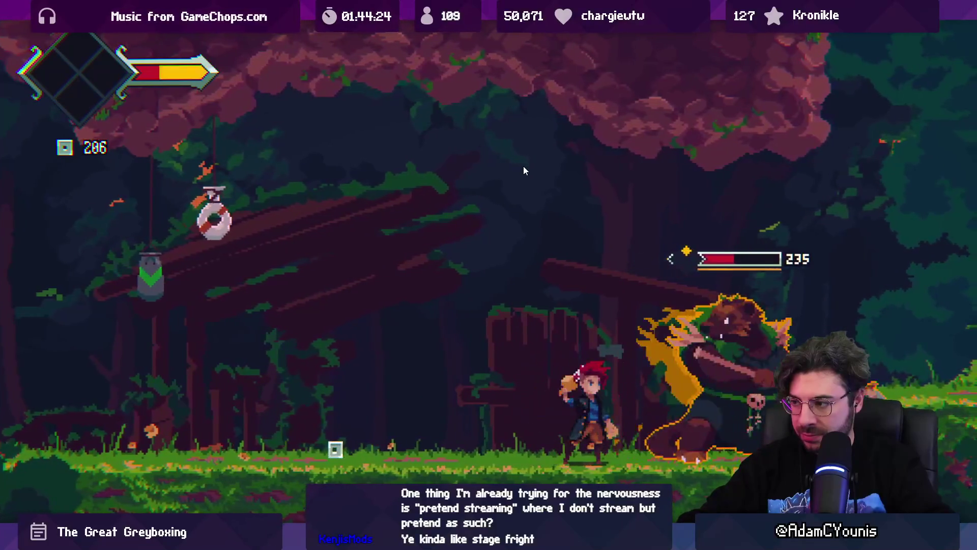
key(Right)
key(x)
key(x)
key(x)
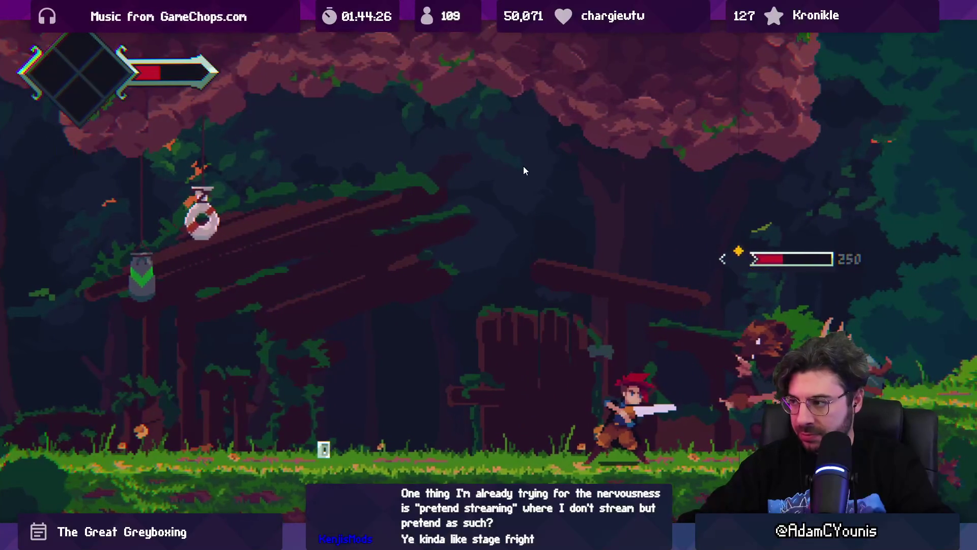
key(x)
key(x)
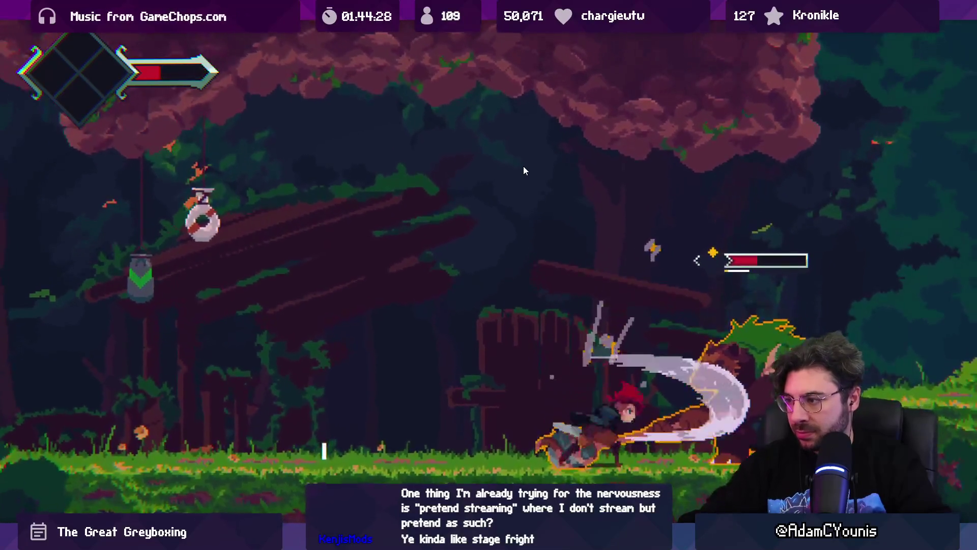
key(x)
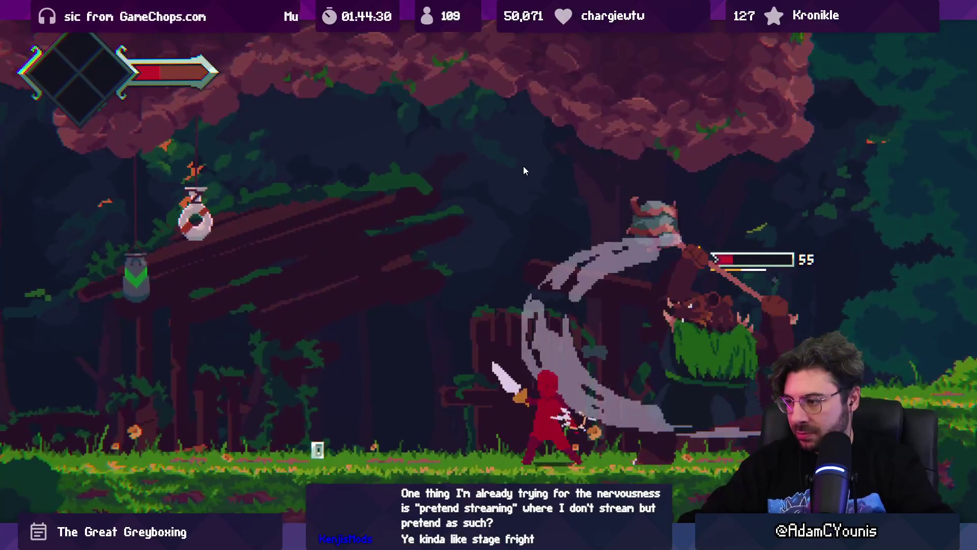
key(x)
key(x)
key(x)
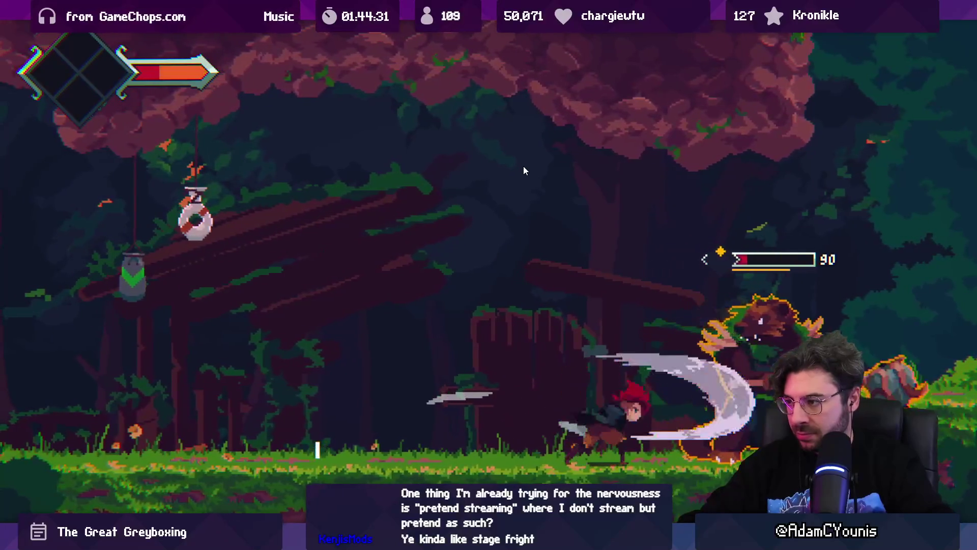
key(x)
key(x)
key(x)
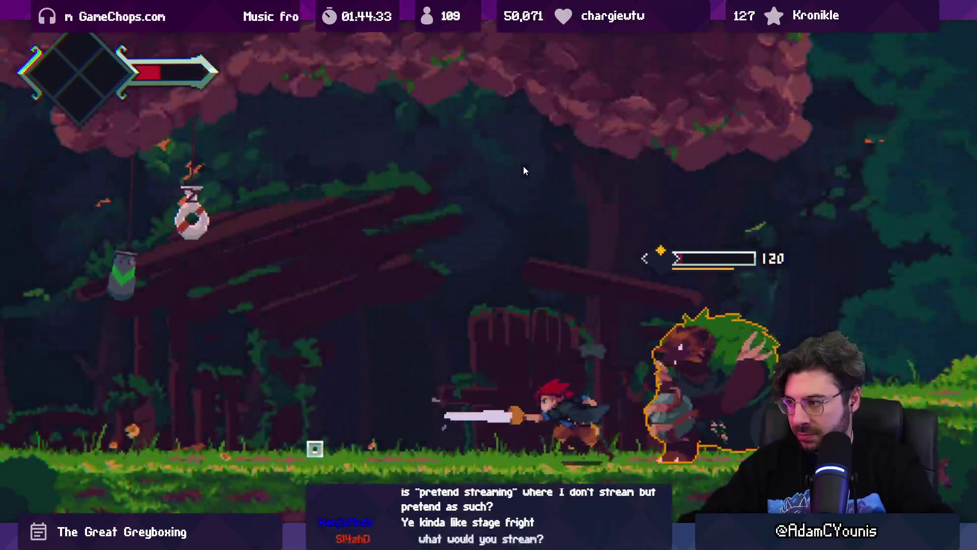
key(x)
key(x)
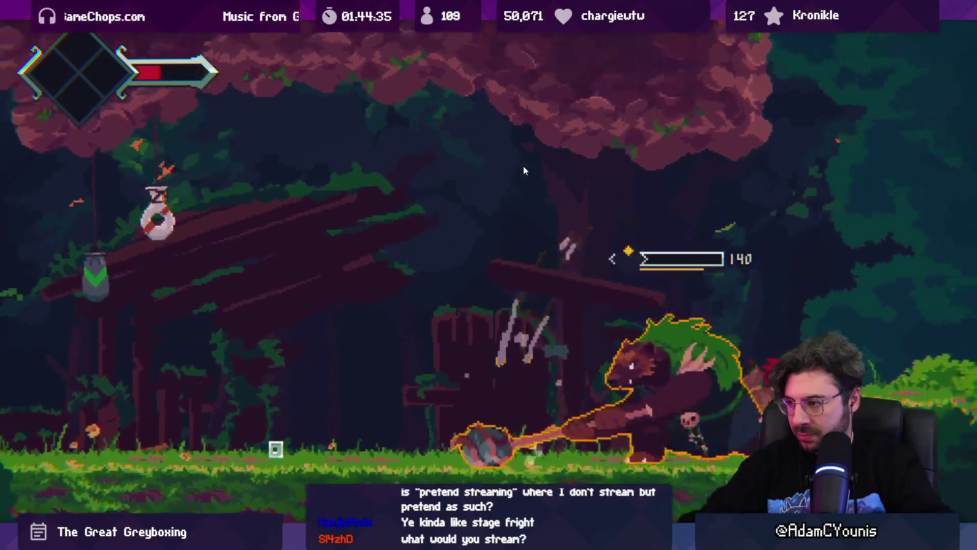
key(x)
Head left, smash an object for currency, and kill the bee and beehive plant enemy.
key(Left)
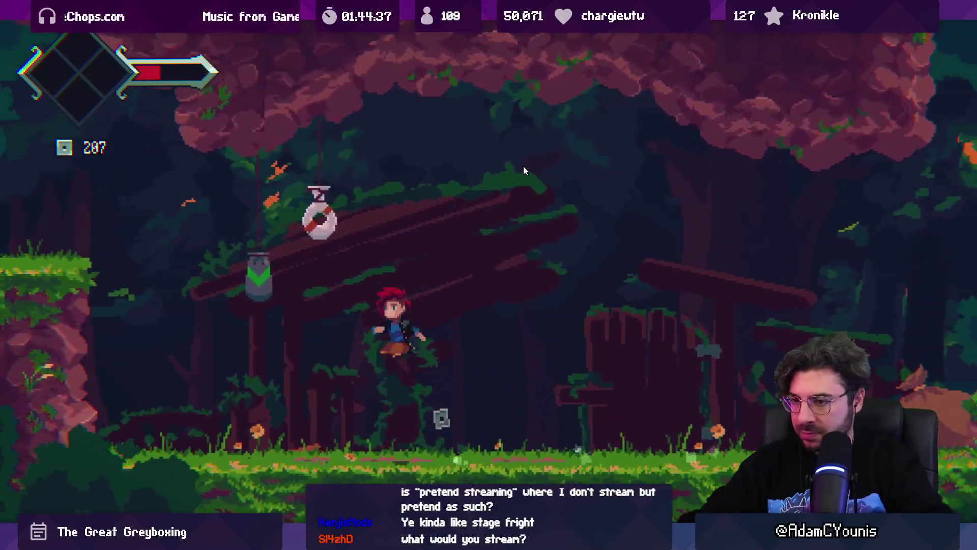
key(x)
key(Left)
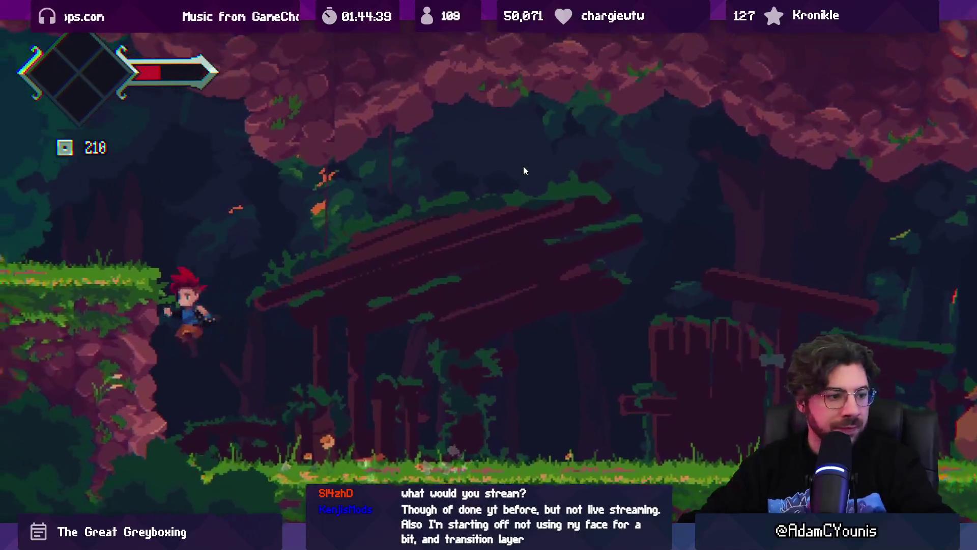
key(Up)
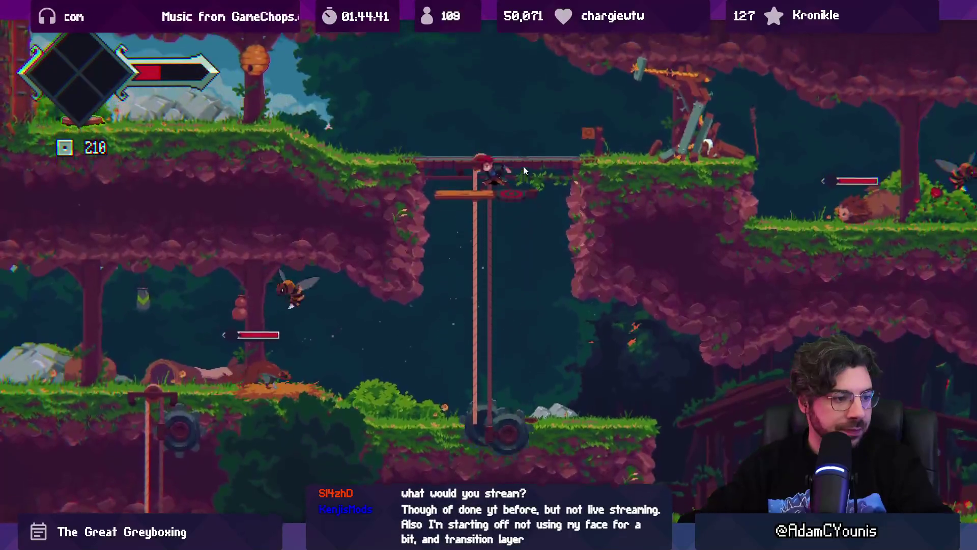
key(Left)
key(Left)
key(x)
key(x)
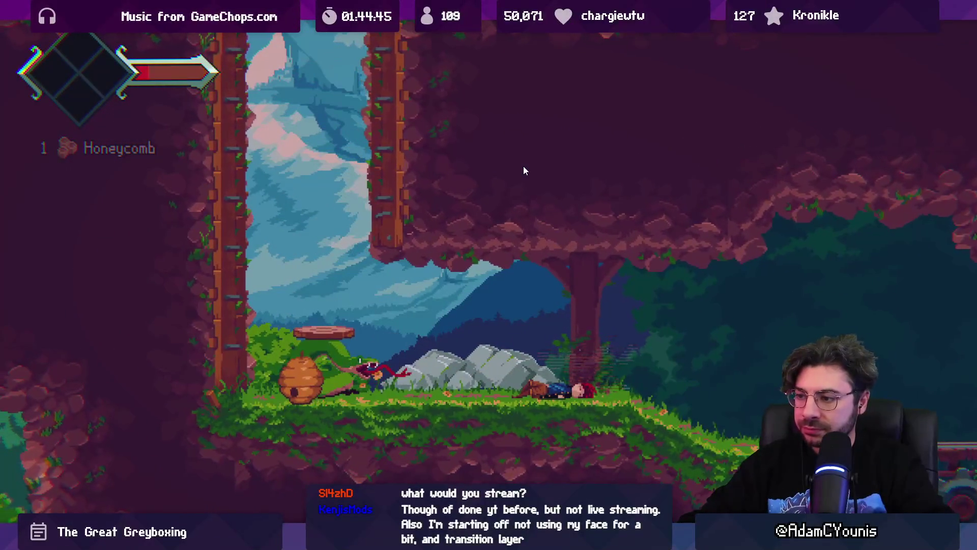
key(Left)
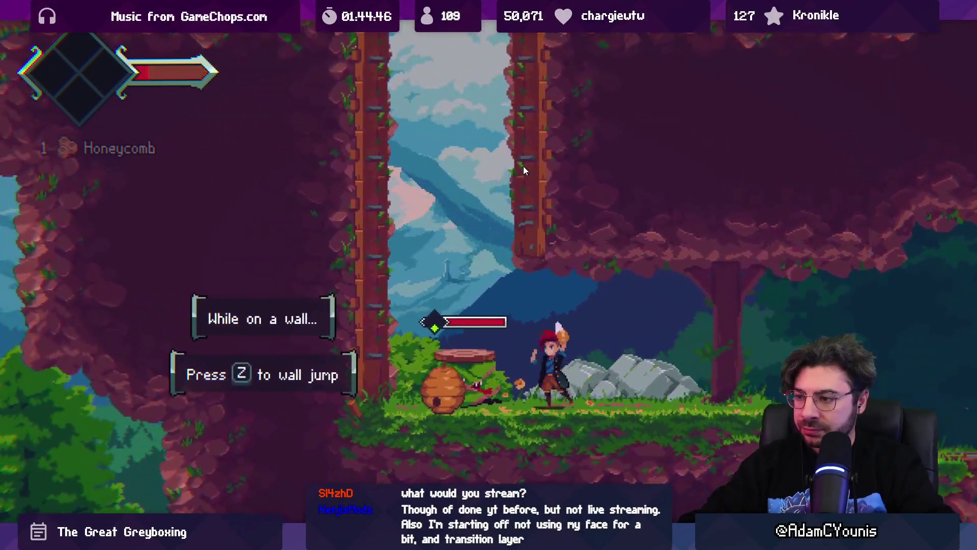
key(x)
key(x)
key(x)
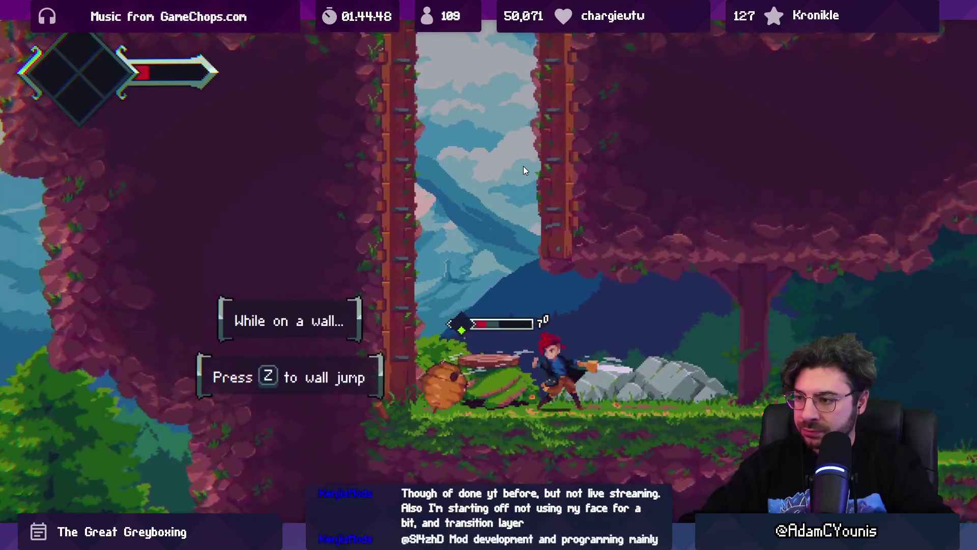
key(x)
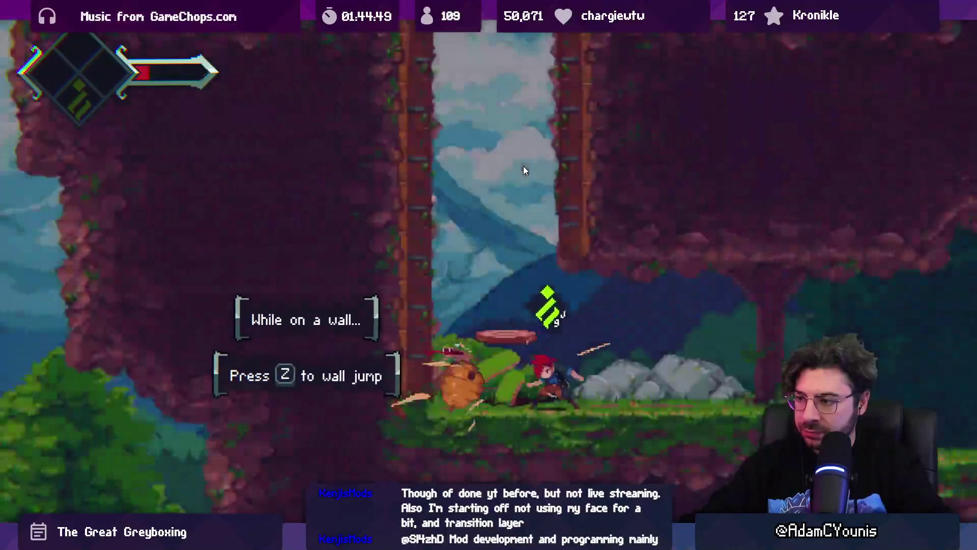
Wall-climb to the right cliff, slash the broken statue, and eat cheese to refill health.
key(z)
key(z)
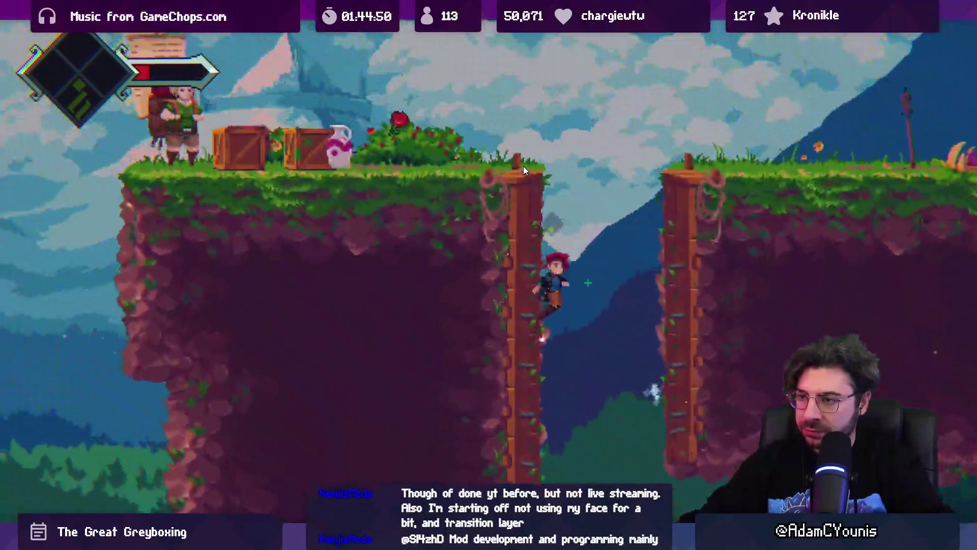
key(Right)
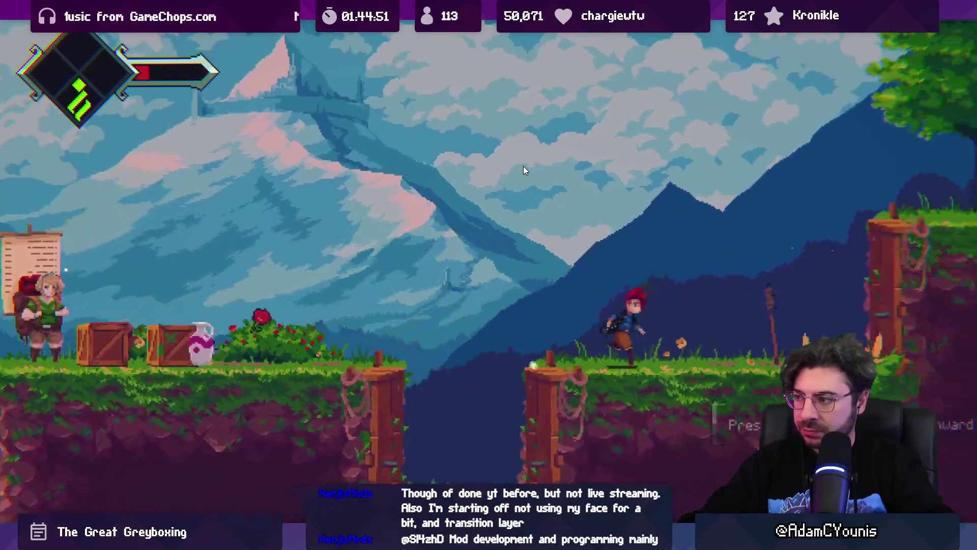
key(x)
key(Right)
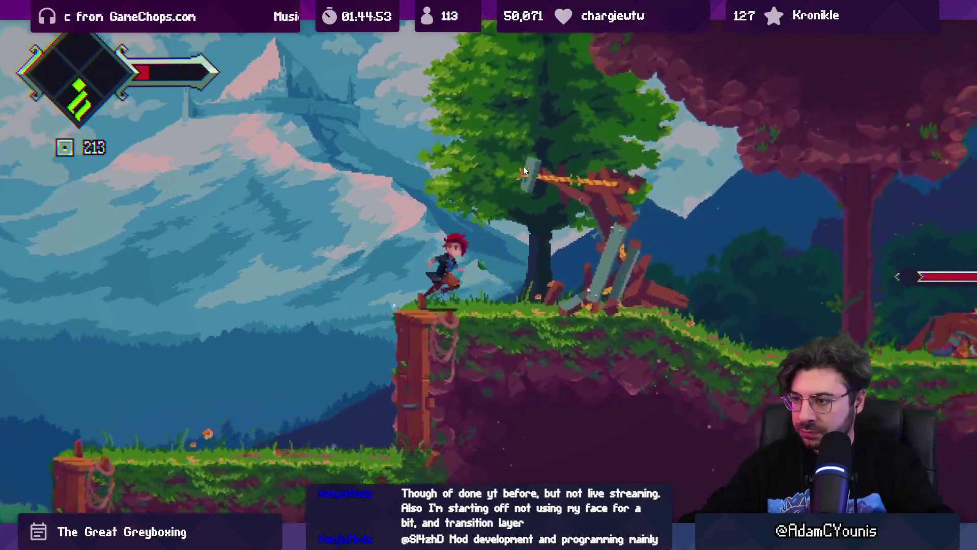
key(x)
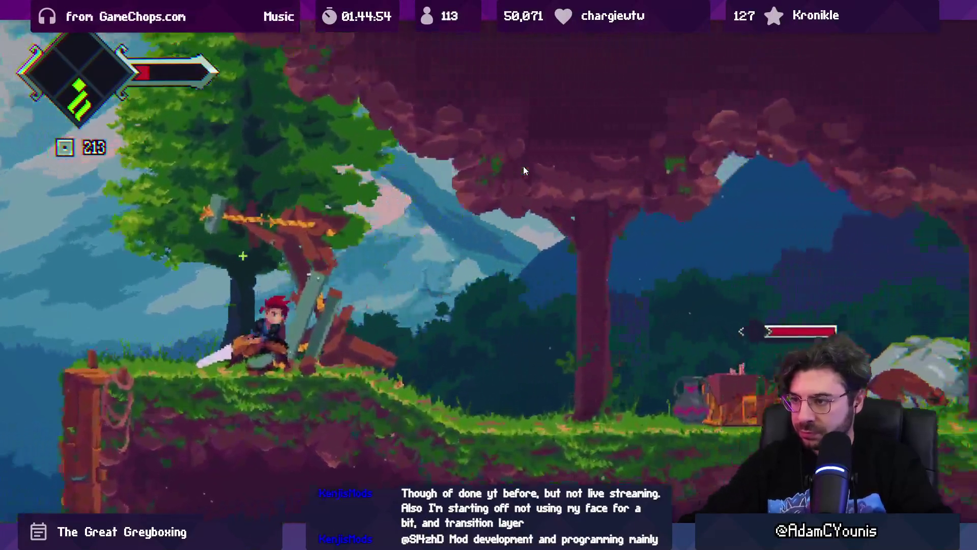
key(Right)
key(x)
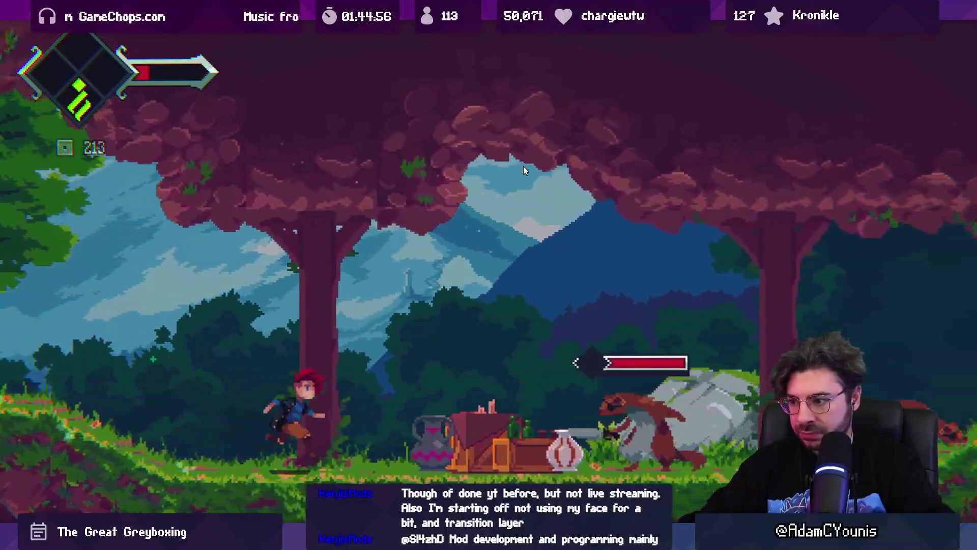
key(Right)
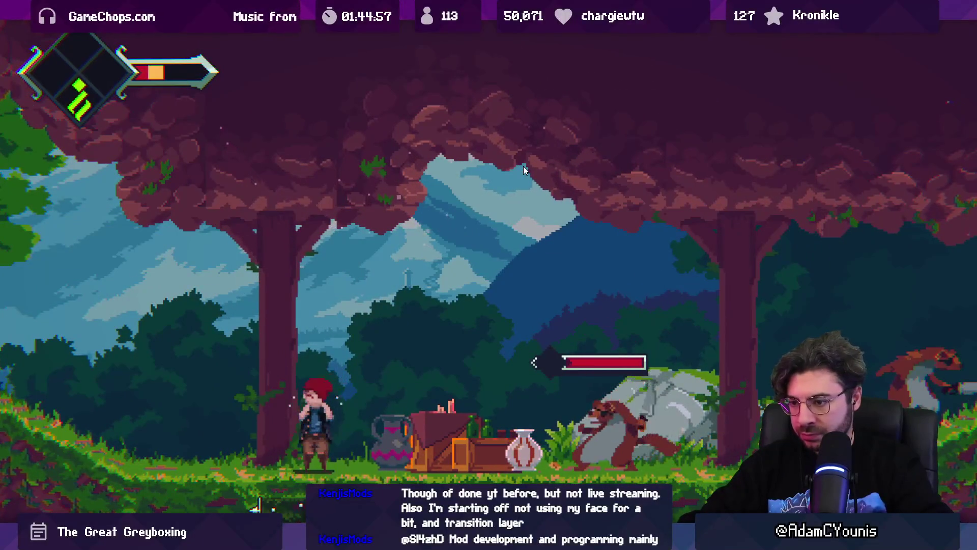
Knock down the lizard enemy with ground and jumping slashes.
key(Right)
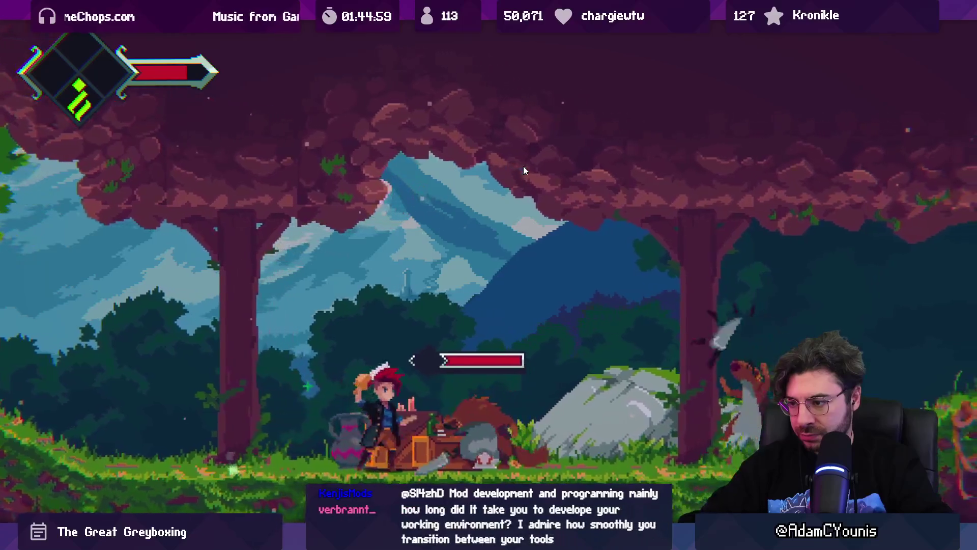
key(x)
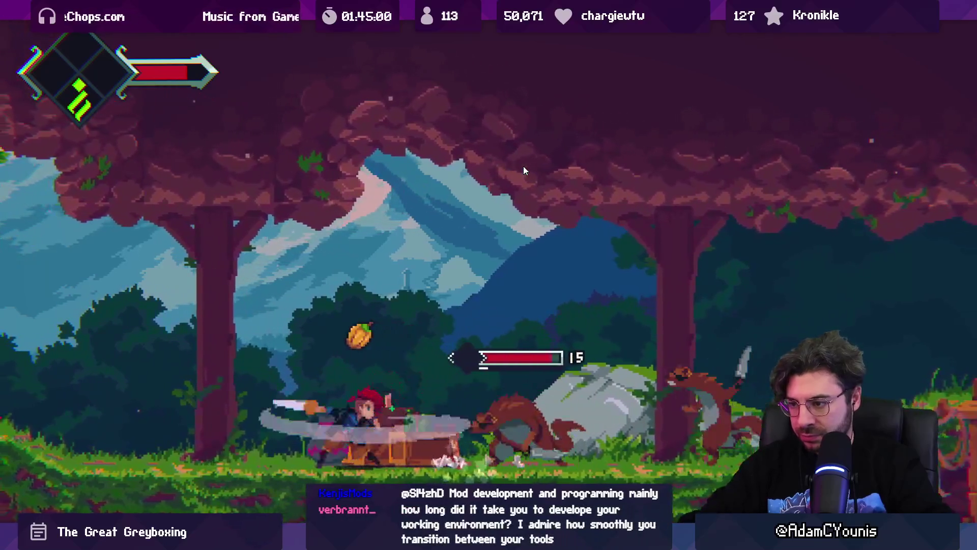
key(x)
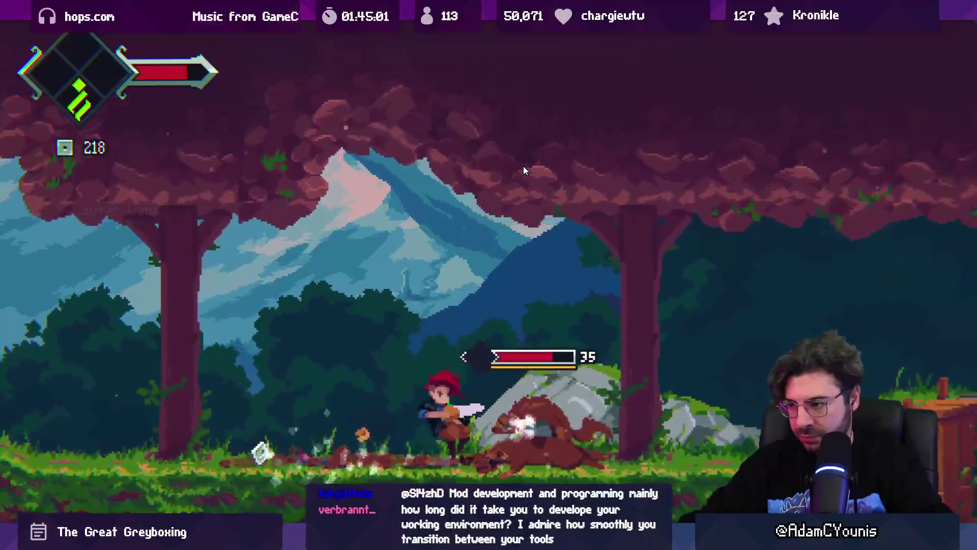
key(x)
key(Right)
key(x)
key(space)
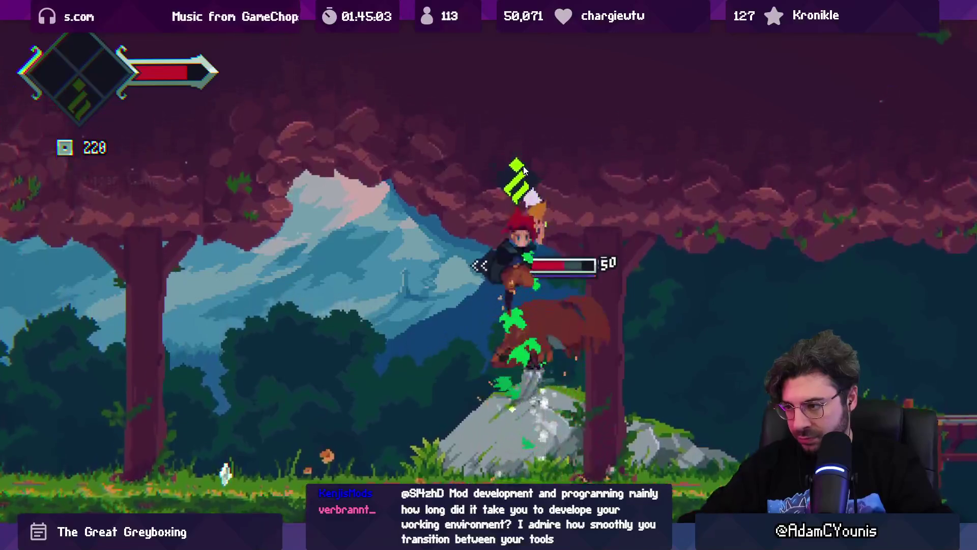
Jump and slash the flying enemy in midair.
key(x)
key(space)
key(x)
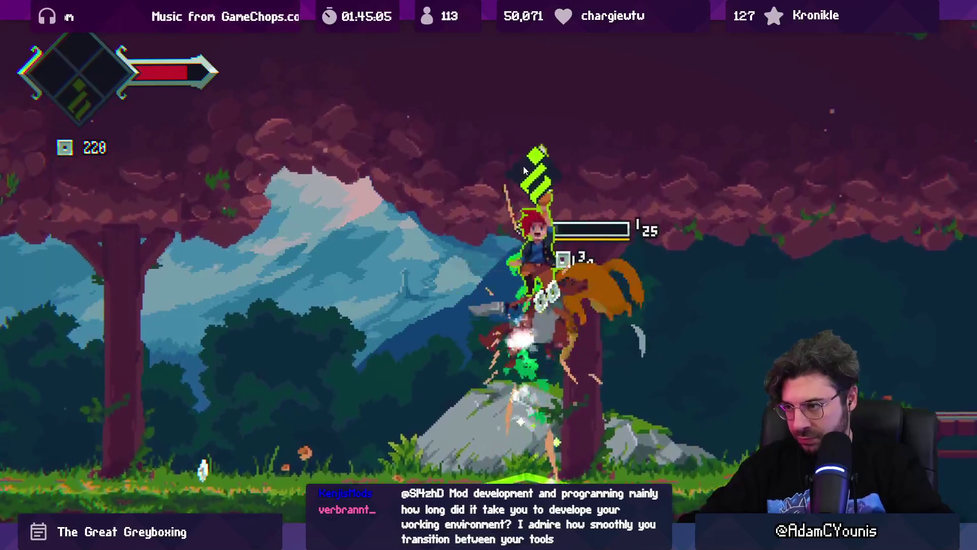
key(x)
key(Right)
key(x)
key(x)
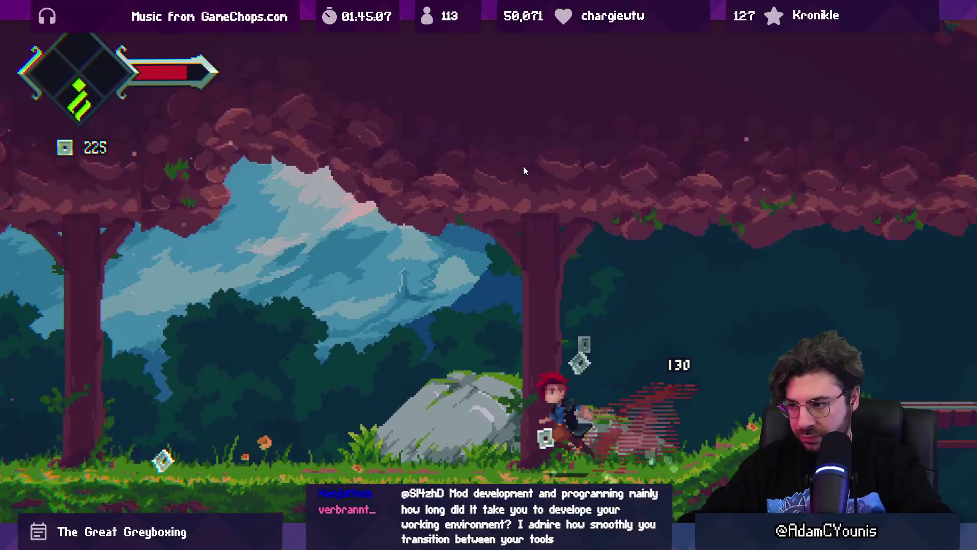
key(Left)
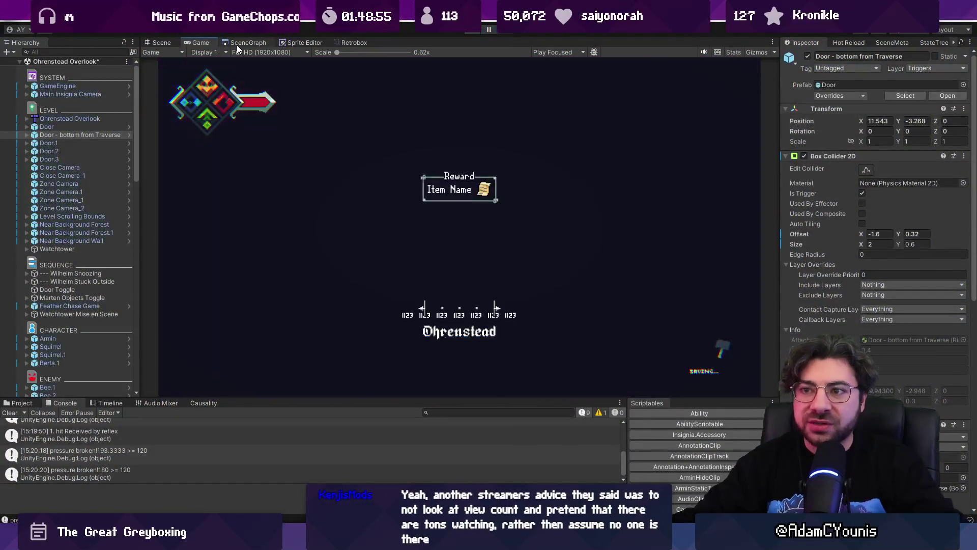
Switch to the Scene view, then show the SceneGraph centred on Ohrenstead Overlook.
click(155, 44)
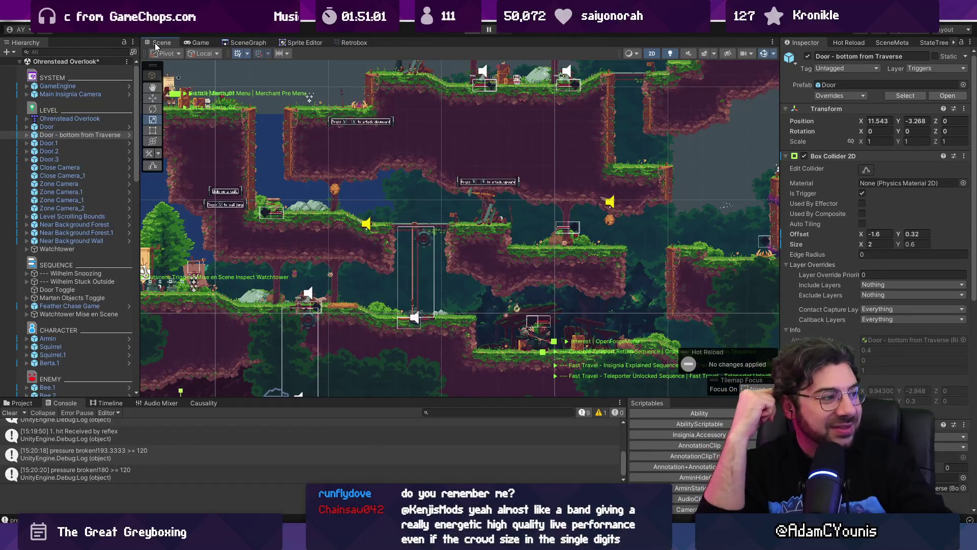
click(248, 43)
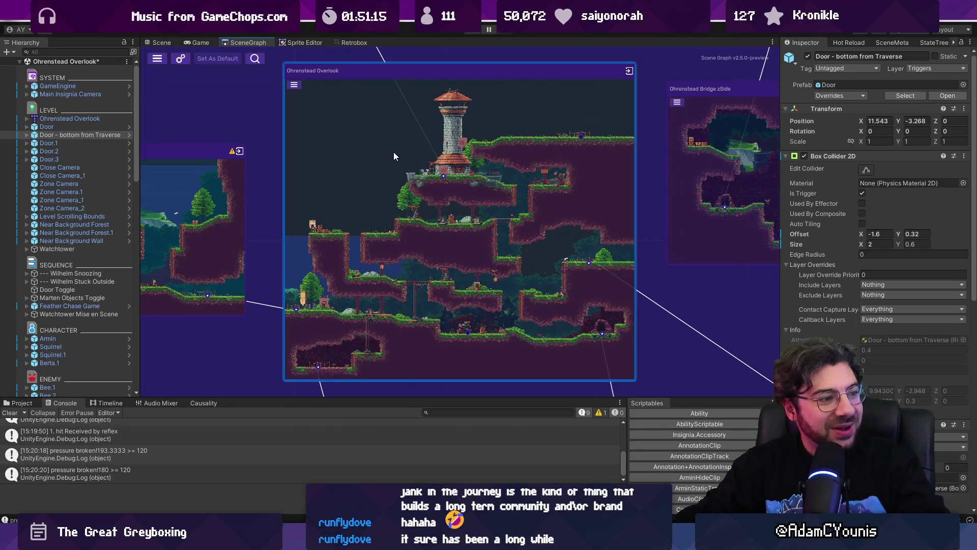
Open the Ohrenstead Under Tower room from the SceneGraph, saving the modified scene.
scroll(395, 151, down, 5)
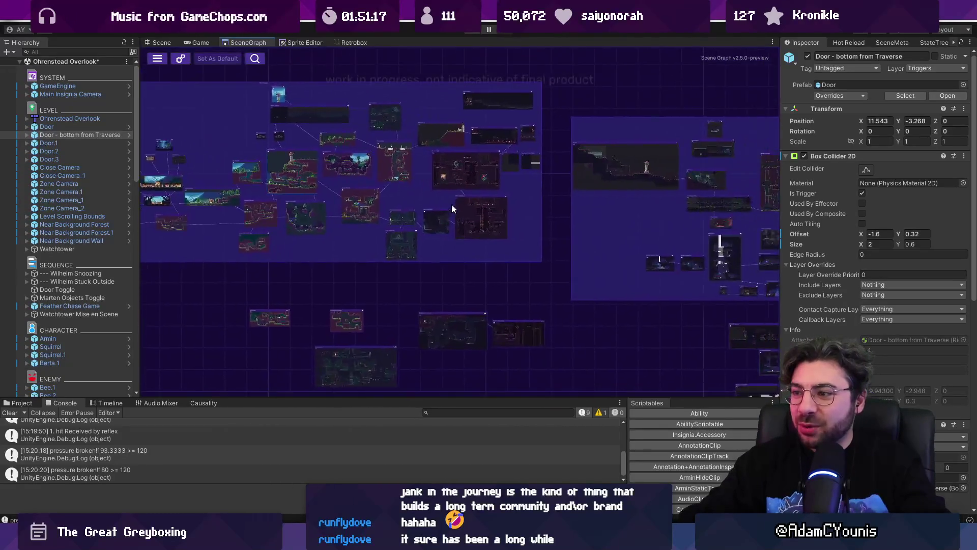
scroll(403, 224, up, 5)
scroll(403, 225, up, 2)
double_click(403, 224)
click(475, 288)
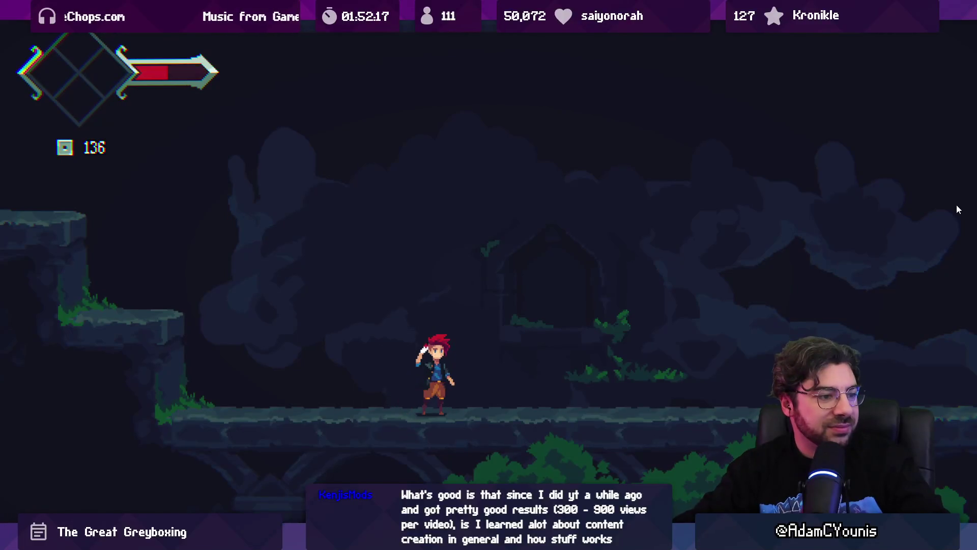
Exit Play mode, zoom the Scene view on the camera box, and replay Ohrenstead Under Tower.
key(ctrl+p)
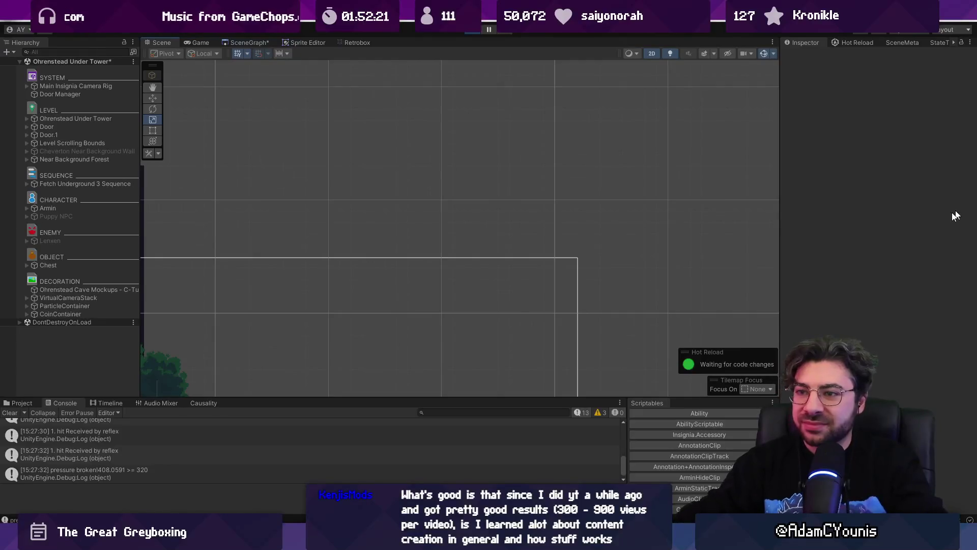
scroll(483, 315, up, 6)
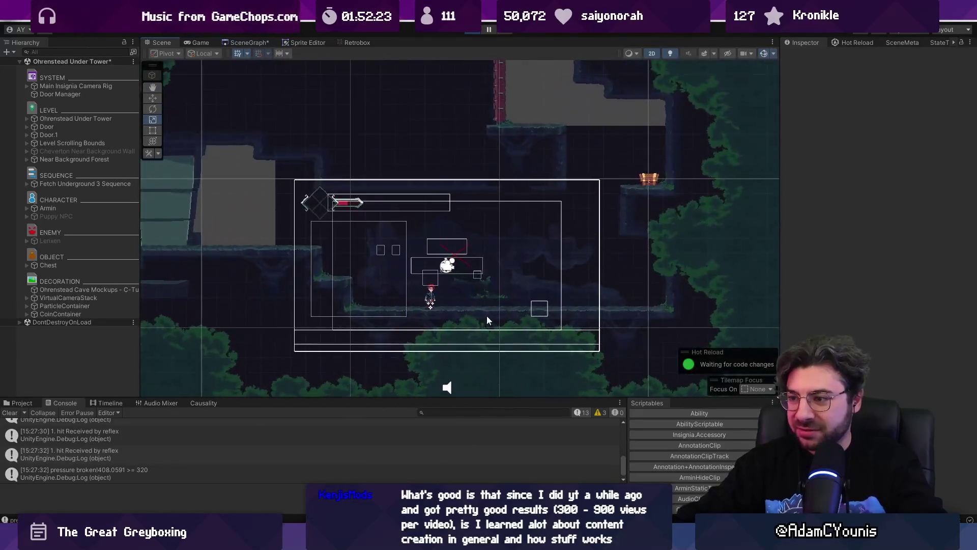
click(479, 32)
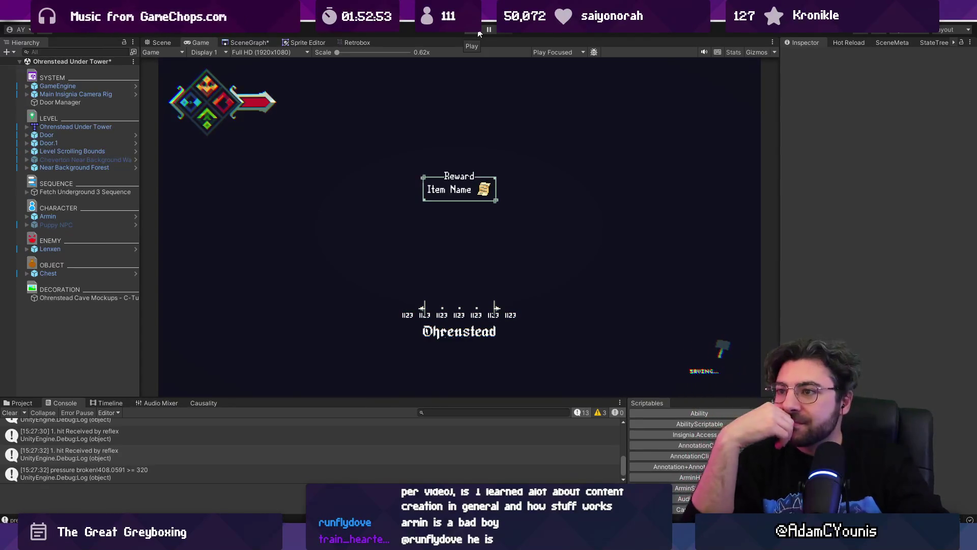
Drag the splitters to widen the Hierarchy and Inspector panels.
mouse_move(140, 110)
mouse_down()
mouse_move(184, 110)
mouse_move(166, 110)
mouse_up()
drag(779, 138, 770, 138)
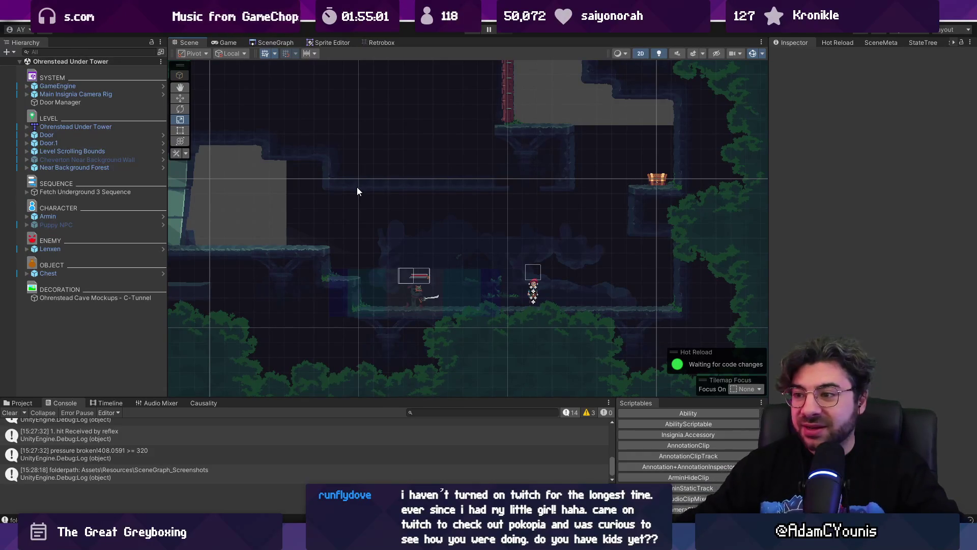
Pan the Under Tower scene, then zoom the SceneGraph out over all connected rooms.
scroll(358, 191, down, 3)
scroll(414, 201, up, 2)
mouse_move(414, 201)
mouse_down()
mouse_move(549, 195)
mouse_move(435, 190)
mouse_up()
scroll(391, 194, up, 1)
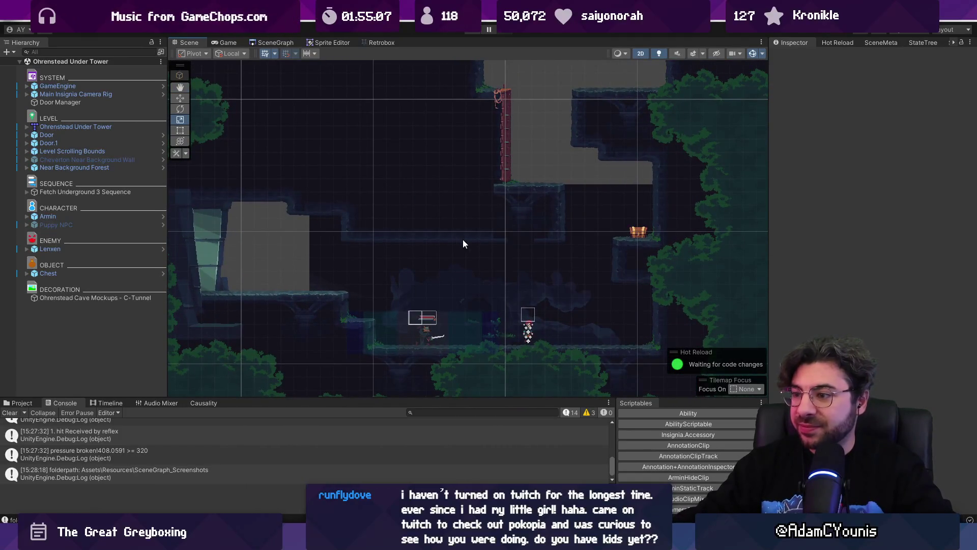
click(293, 42)
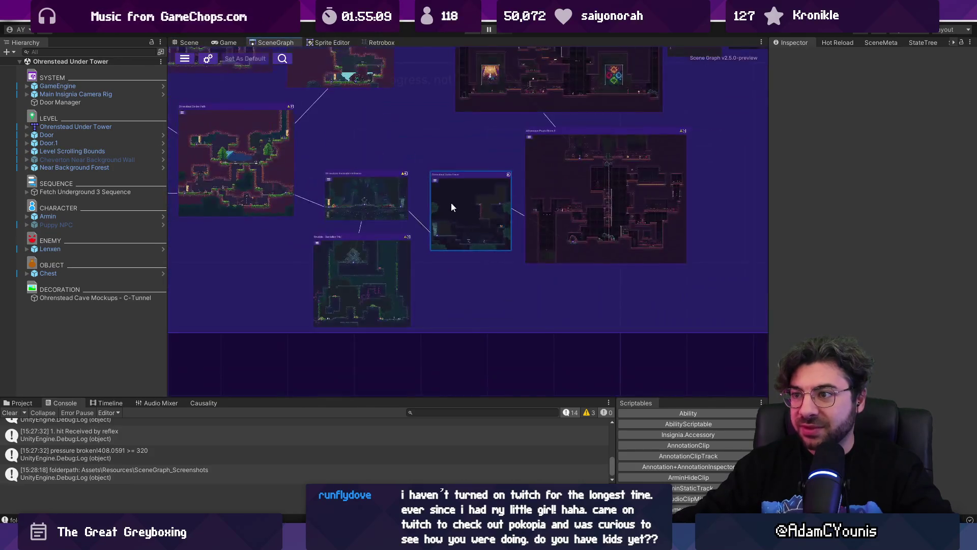
scroll(388, 181, down, 6)
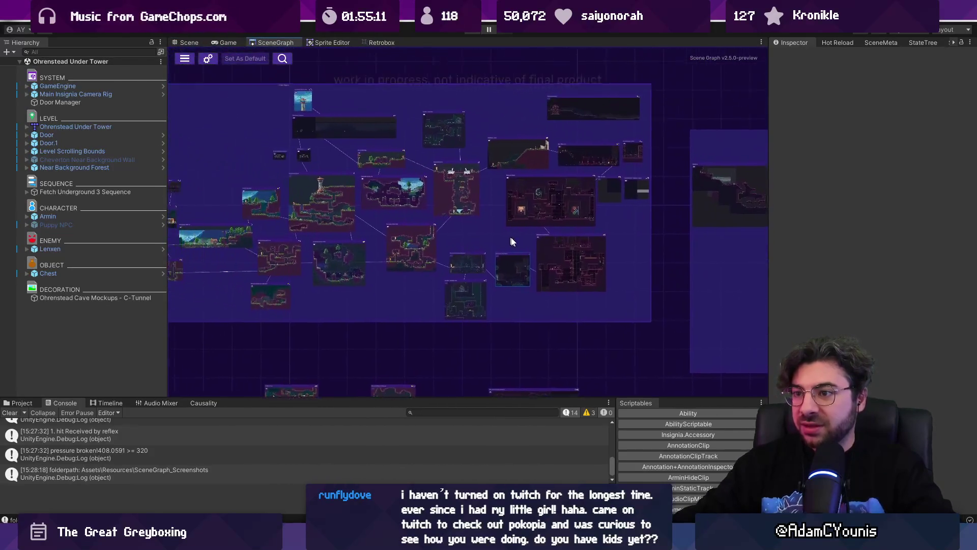
scroll(559, 262, up, 5)
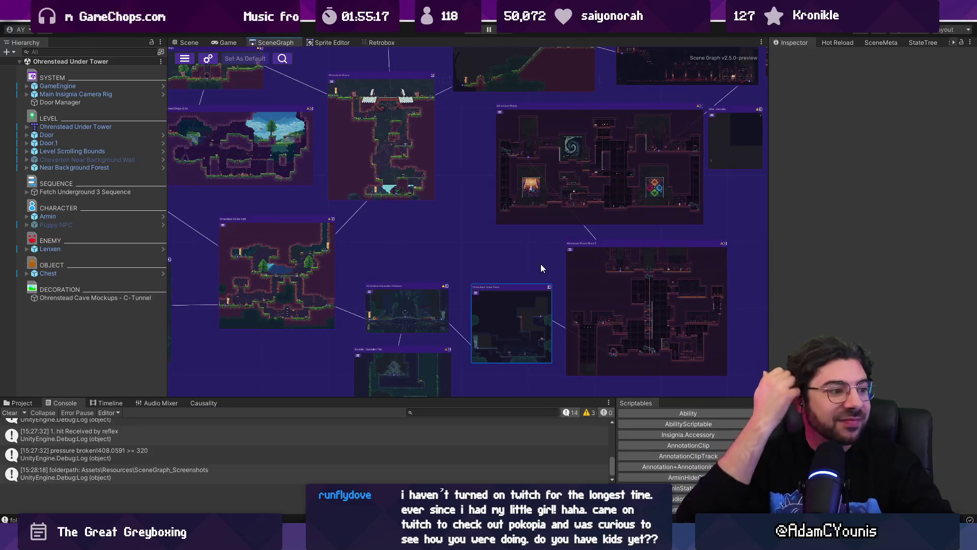
scroll(541, 264, down, 6)
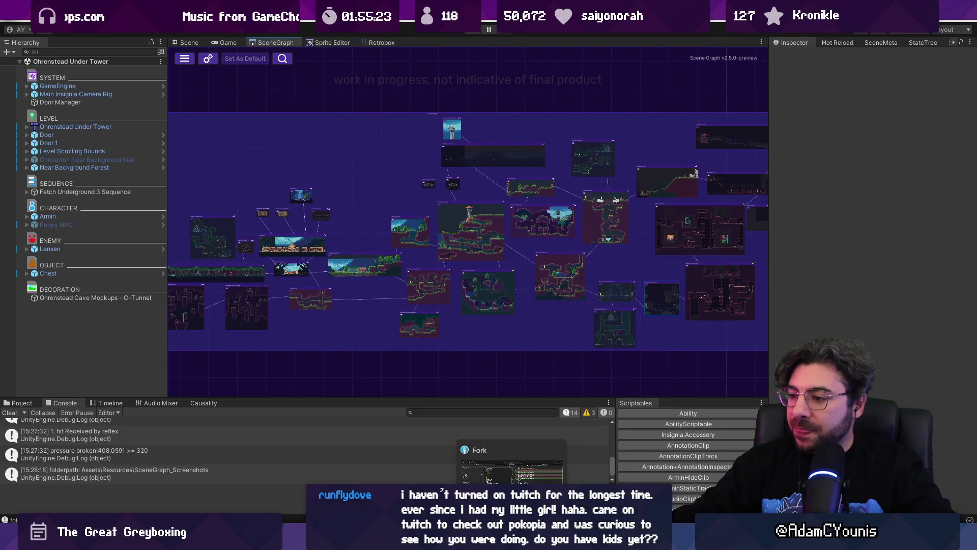
key(alt+Tab)
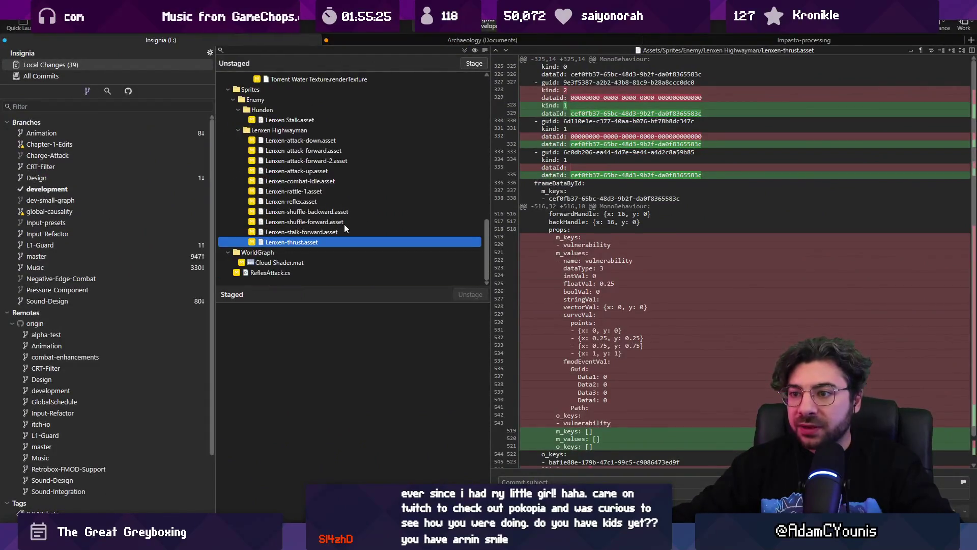
Discard the stray changes to the five render texture files.
scroll(335, 208, up, 2)
scroll(320, 216, down, 2)
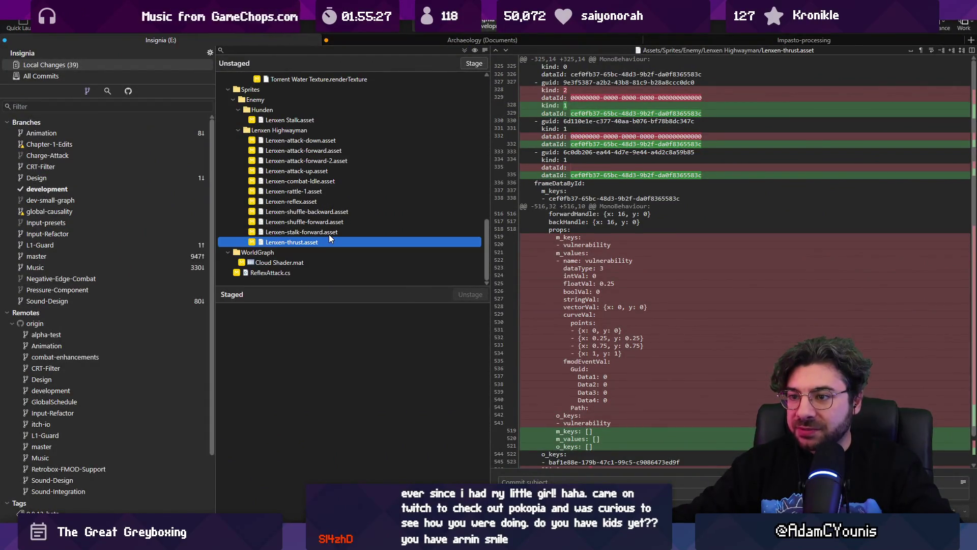
click(317, 261)
scroll(328, 197, up, 3)
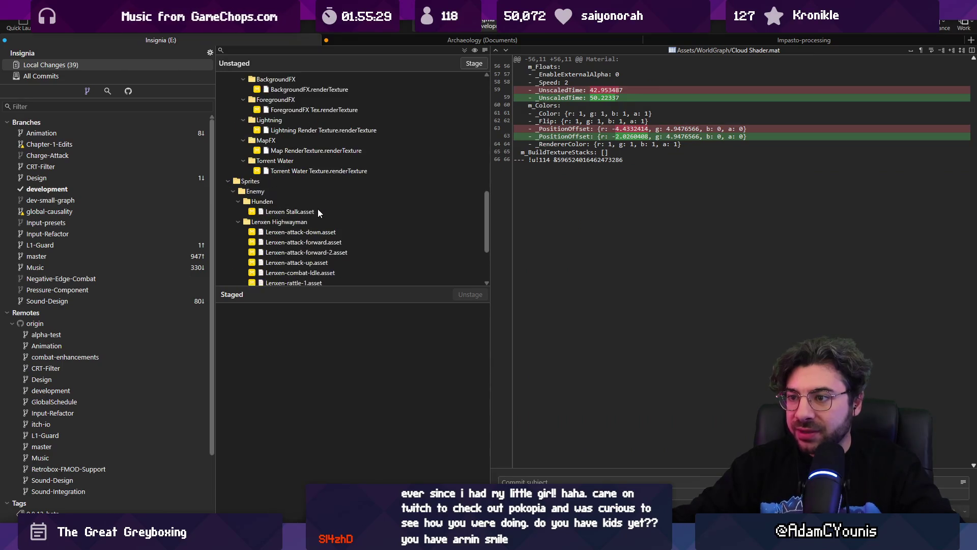
ctrl+click(319, 173)
ctrl+click(329, 151)
ctrl+click(331, 131)
ctrl+click(332, 110)
ctrl+click(333, 89)
scroll(377, 163, up, 3)
key(Delete)
key(Return)
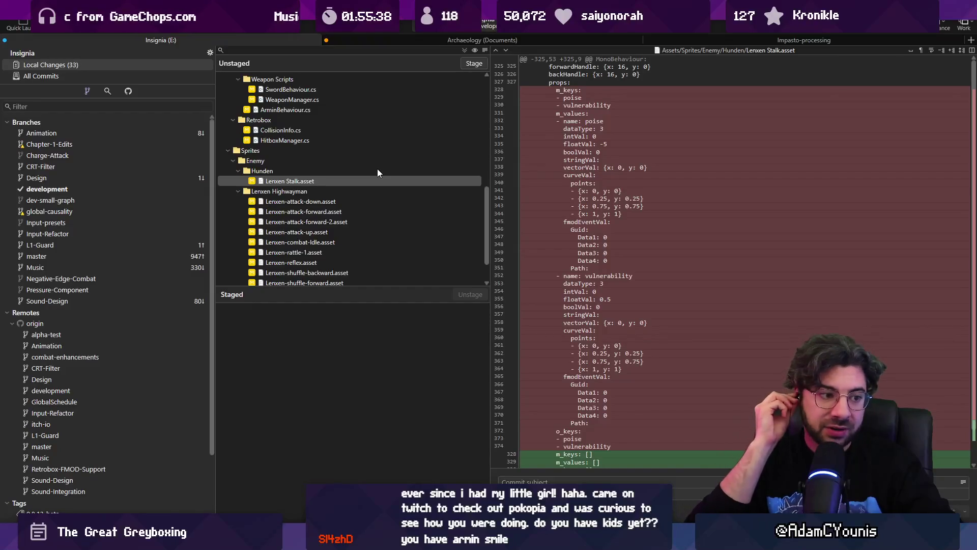
Stage all remaining changes, commit them with a full-damage-during-stun message, and push.
scroll(441, 114, up, 10)
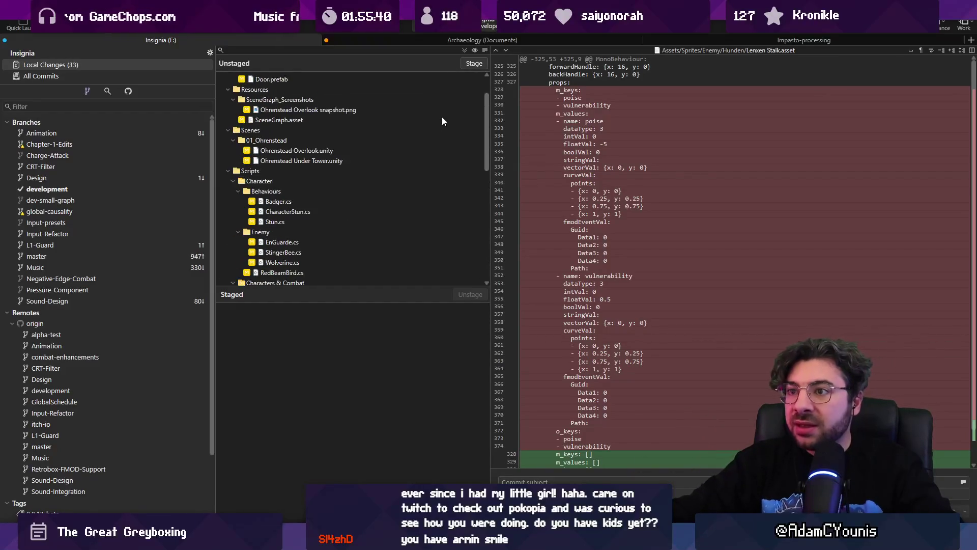
click(464, 50)
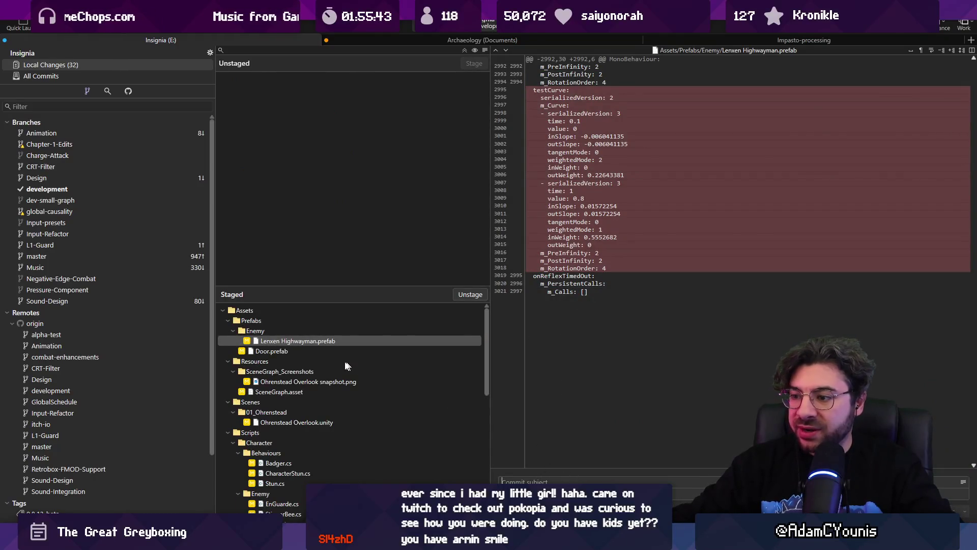
scroll(367, 372, down, 15)
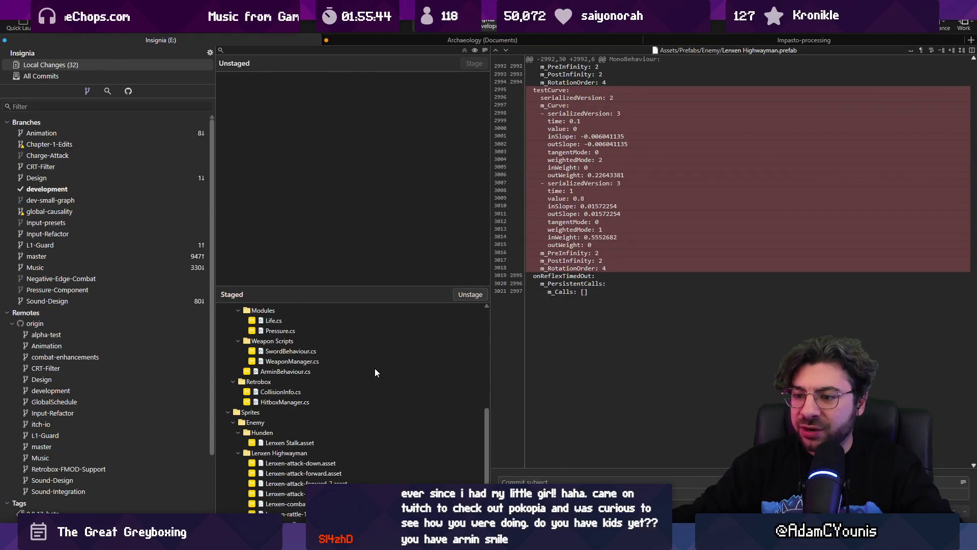
click(529, 481)
text(UPd)
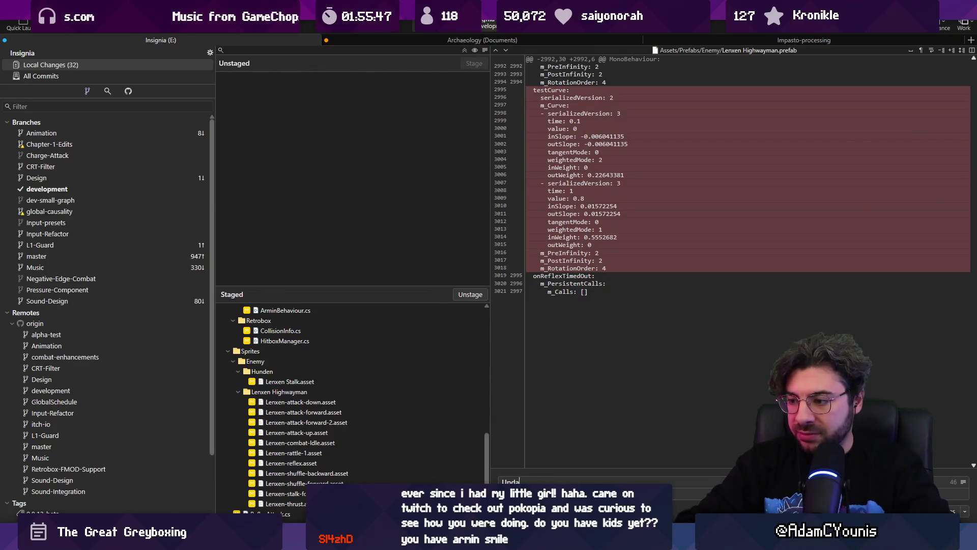
text( att)
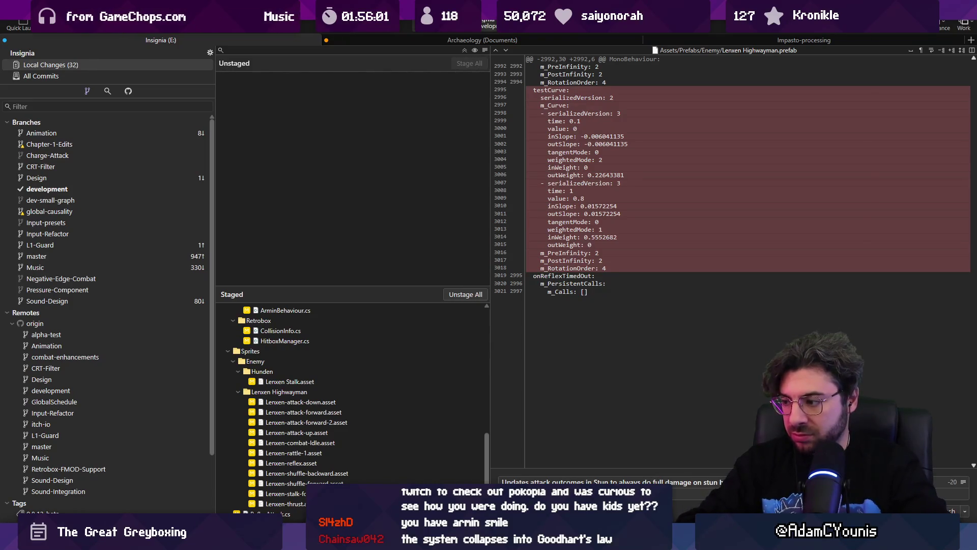
text(press)
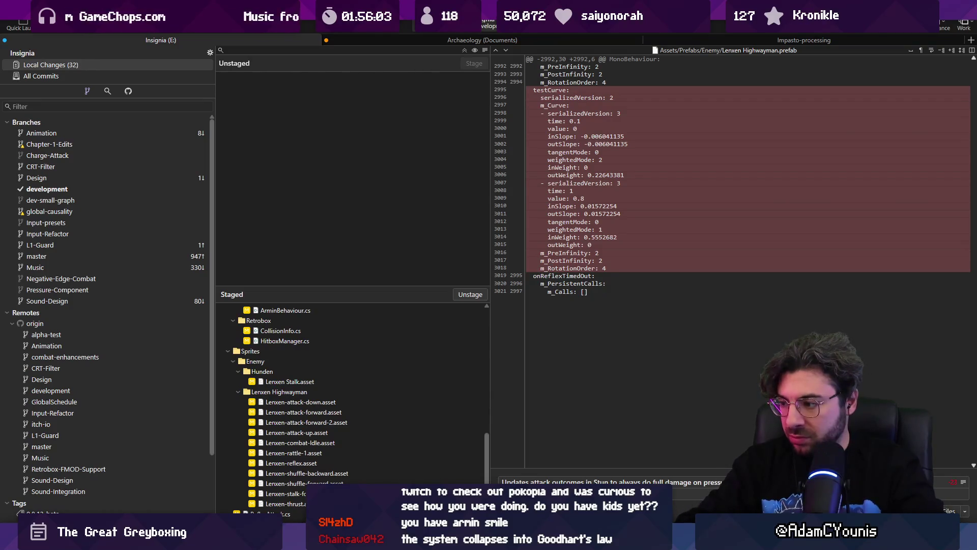
key(ctrl+Return)
key(ctrl+shift+p)
click(555, 297)
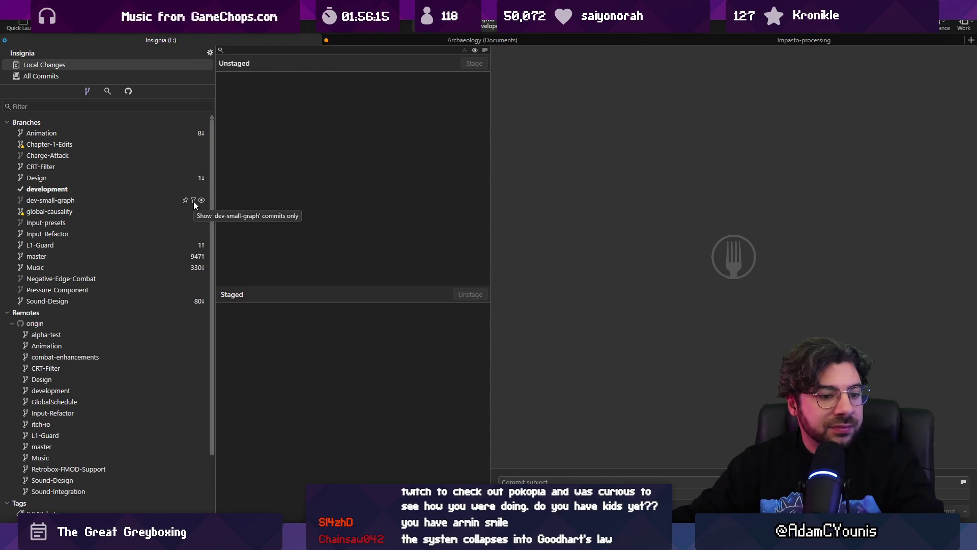
Inspect the base colours commit, then merge origin/Design into development.
click(77, 76)
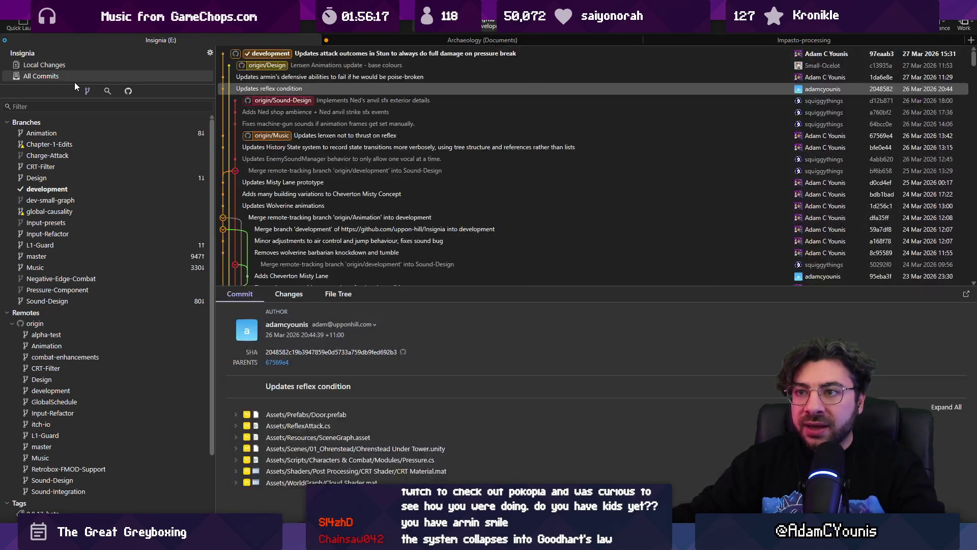
click(322, 69)
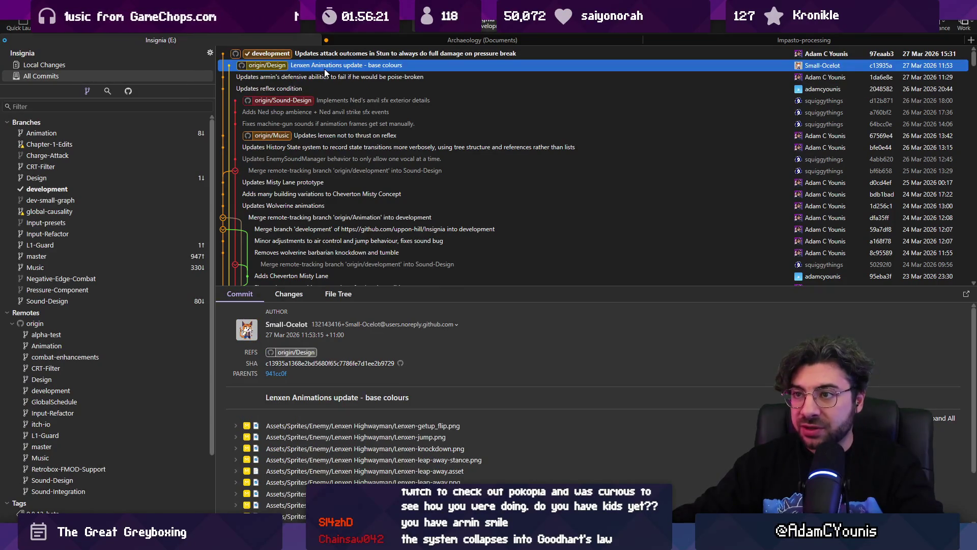
drag(409, 298, 409, 184)
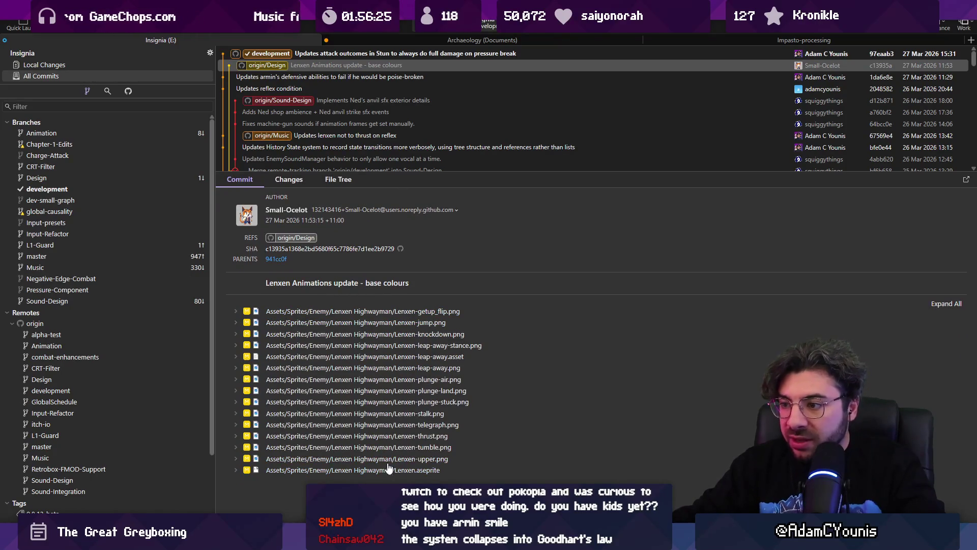
drag(379, 179, 379, 245)
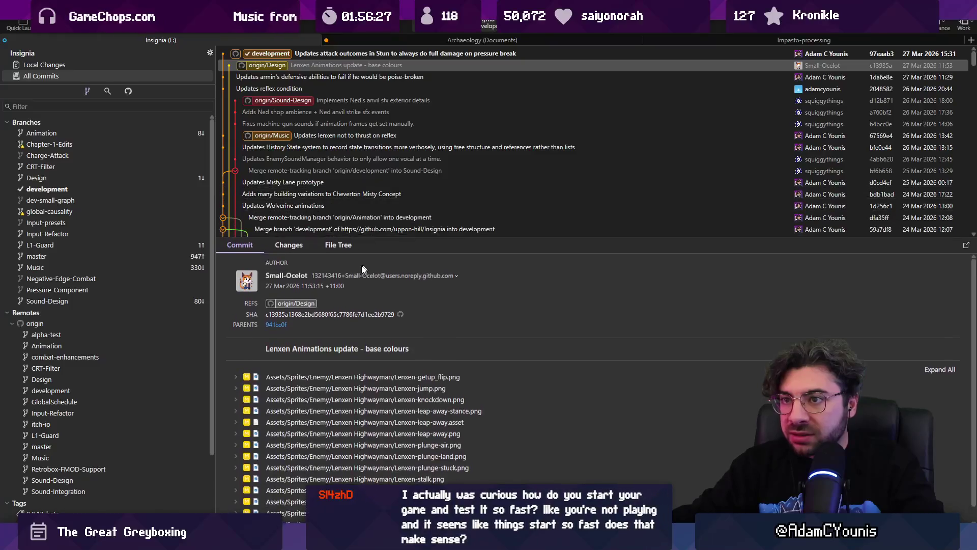
scroll(237, 163, down, 10)
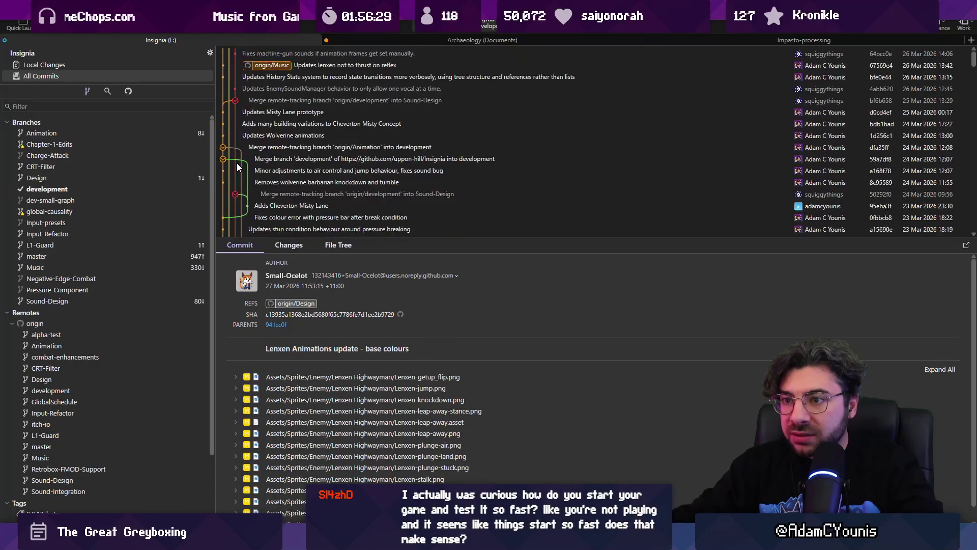
scroll(238, 173, up, 10)
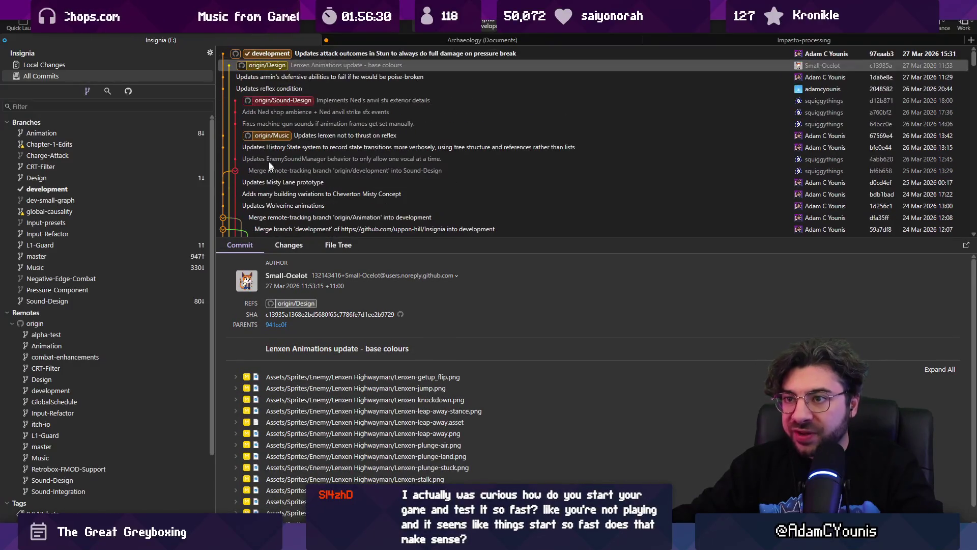
right_click(280, 67)
click(329, 114)
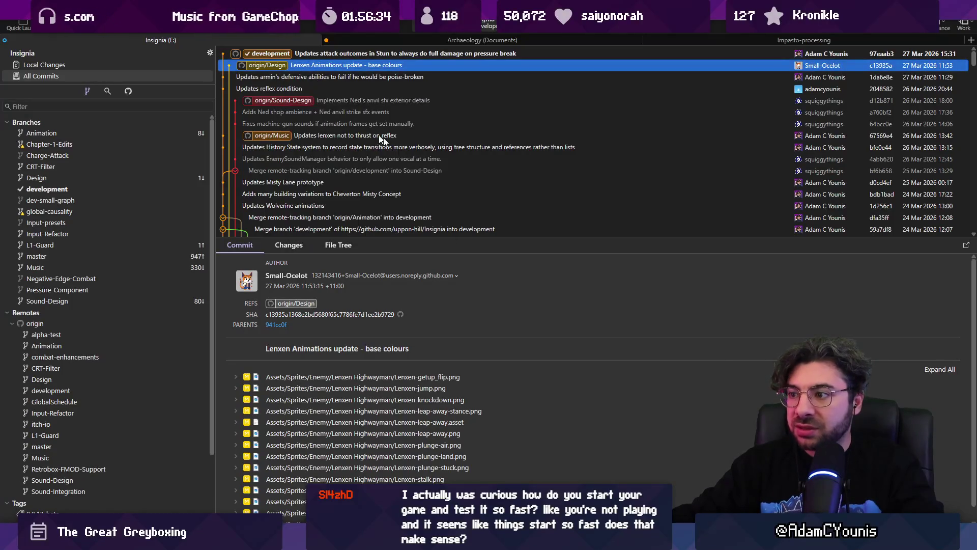
click(565, 294)
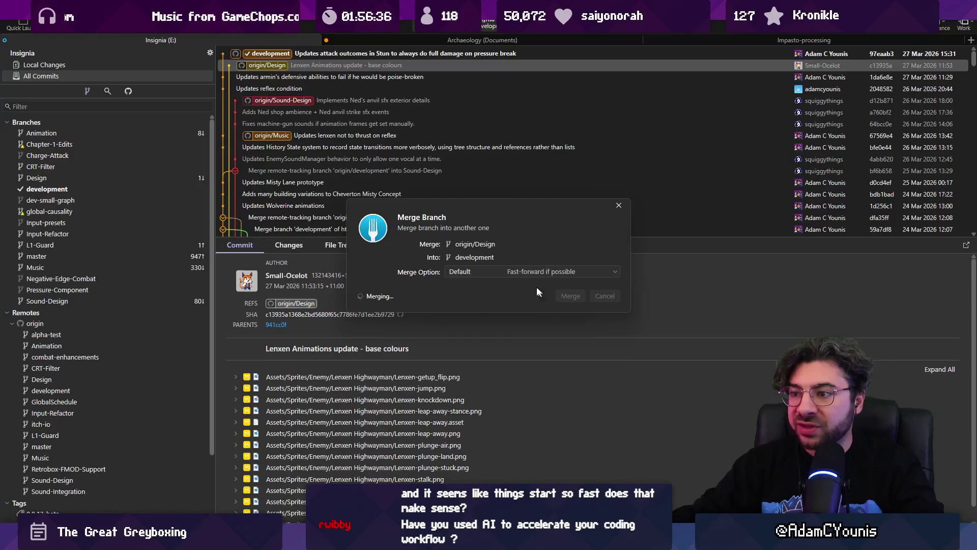
click(655, 332)
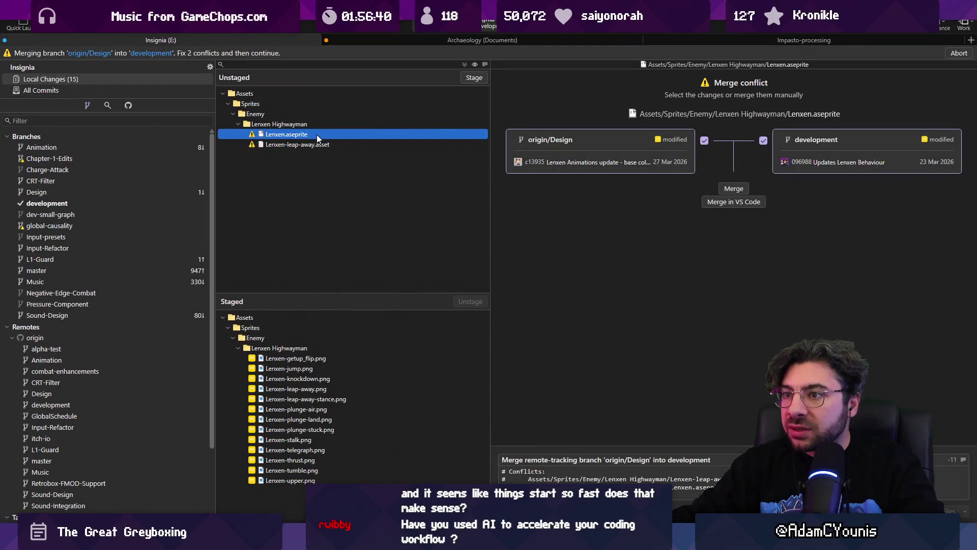
Keep development's Lenxen-leap-away.asset and origin/Design's Lenxen.aseprite, then commit the merge.
click(336, 144)
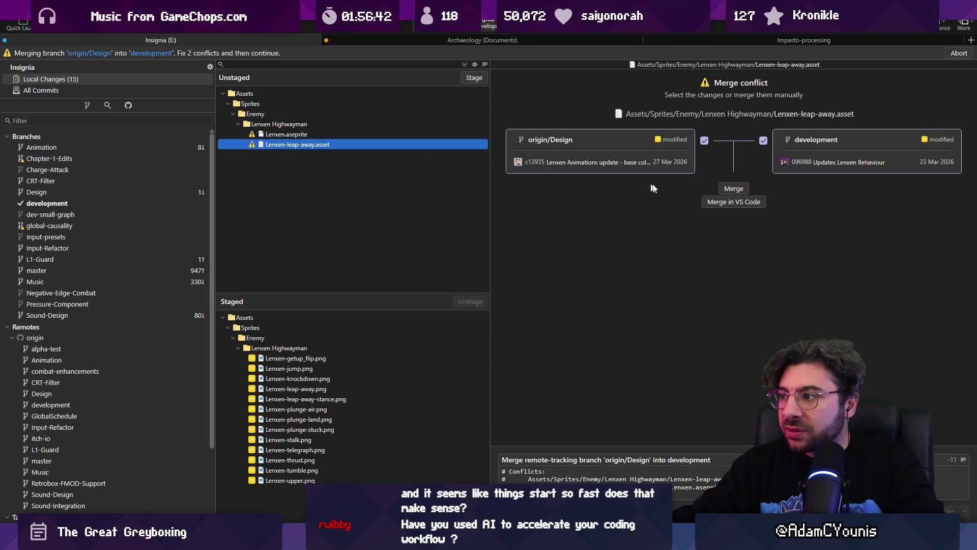
right_click(362, 148)
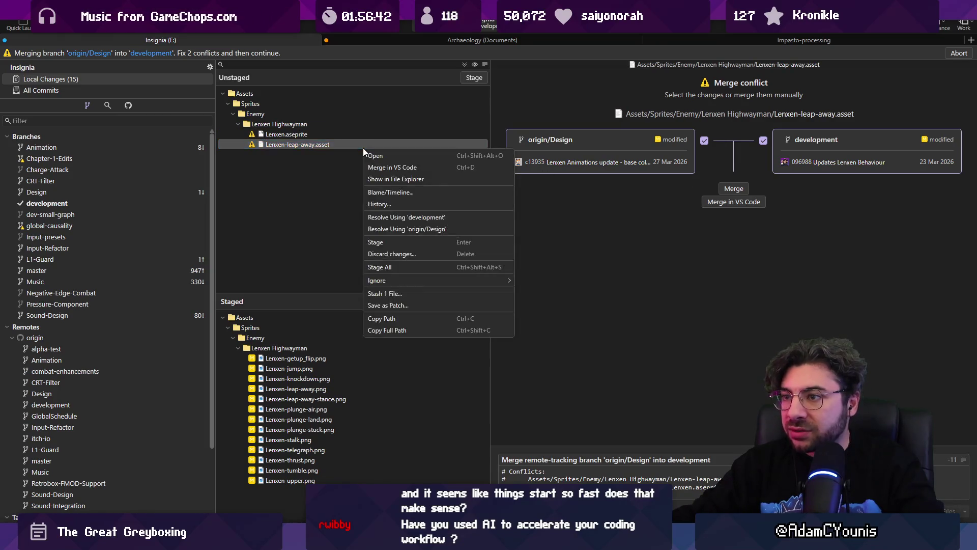
click(426, 218)
right_click(327, 135)
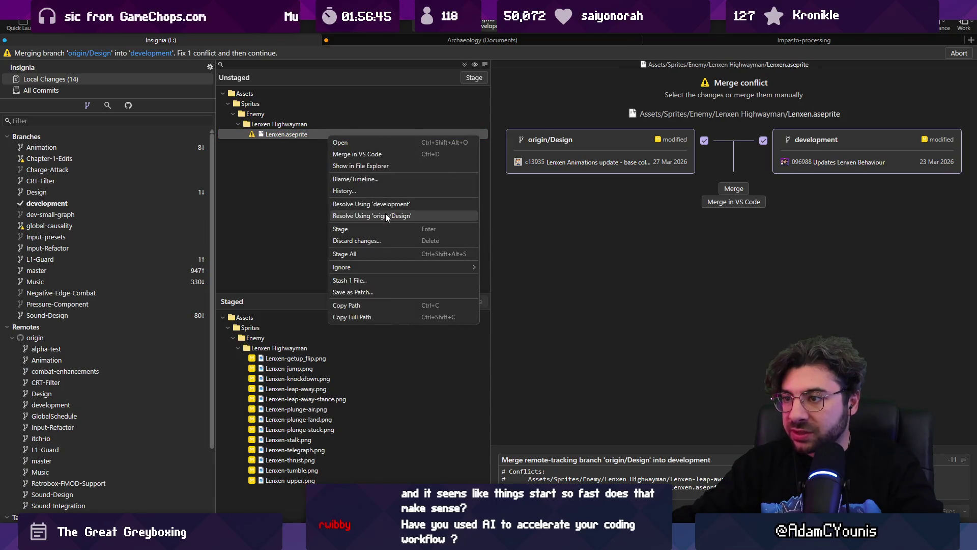
click(386, 213)
key(ctrl+Return)
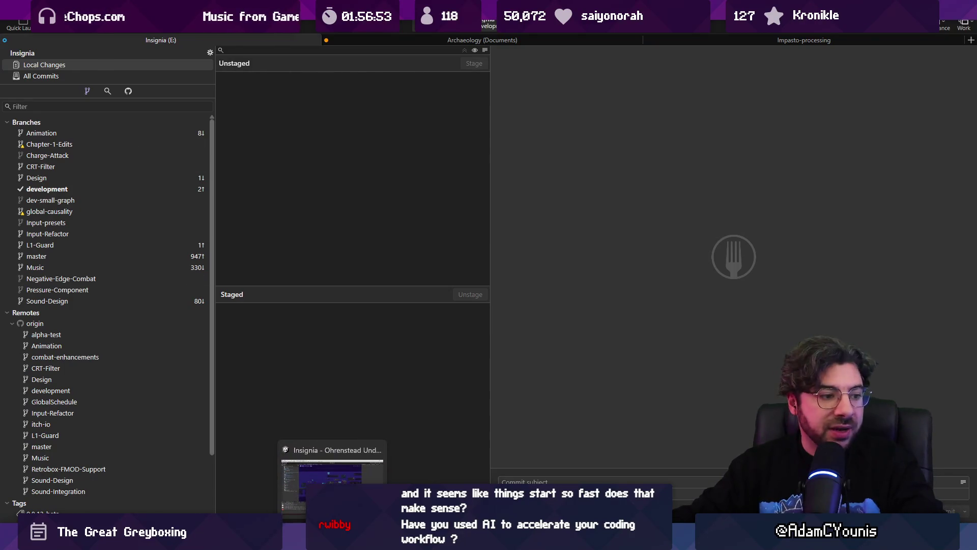
key(alt+Tab)
click(362, 316)
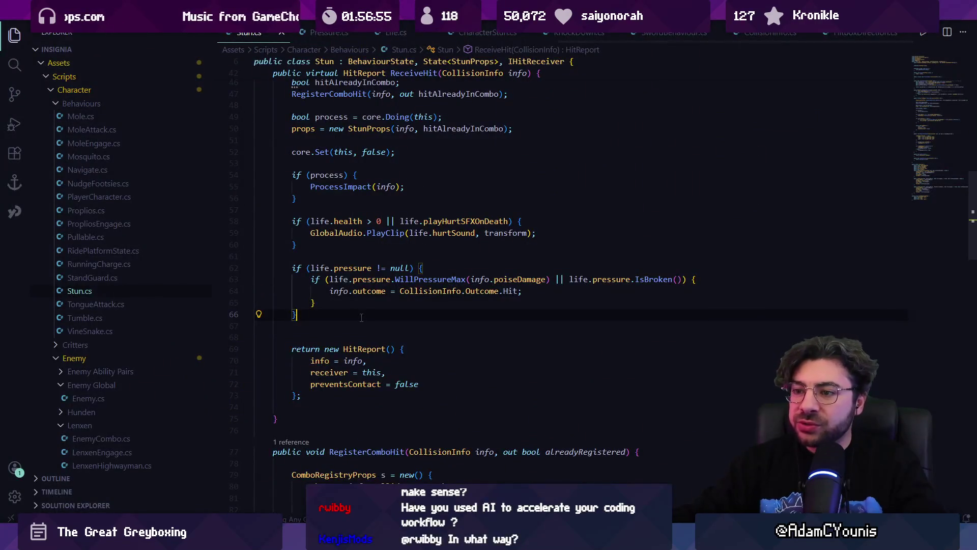
key(Return)
key(Return)
text(Debug)
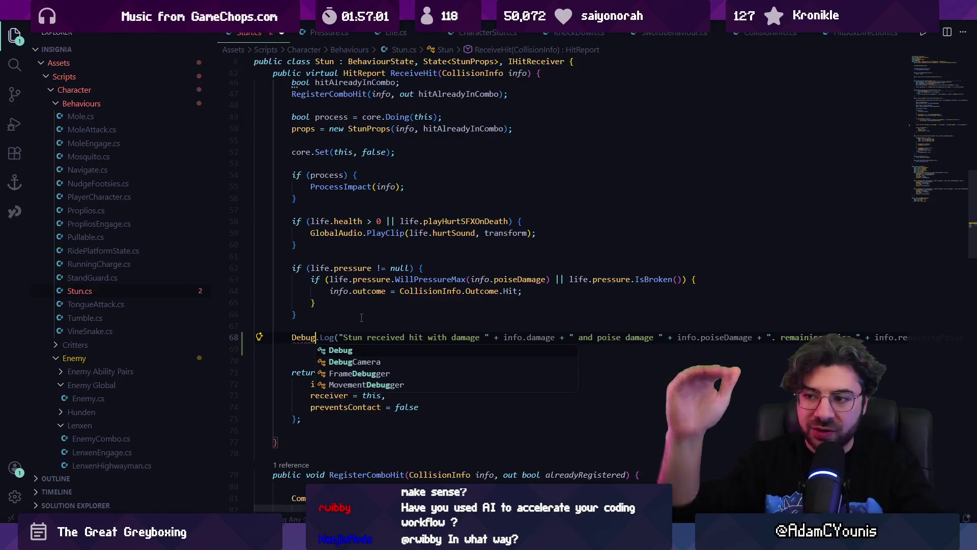
key(Escape)
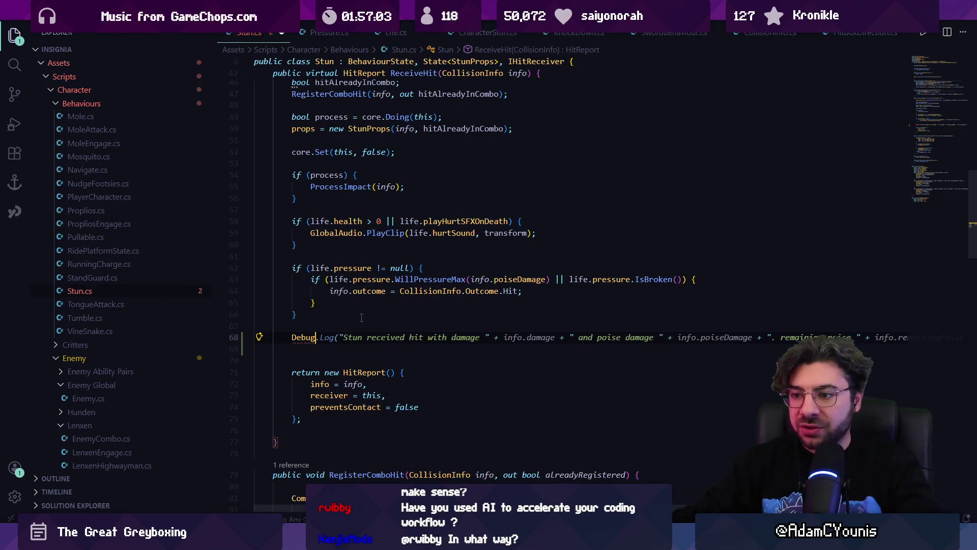
key(ctrl+BackSpace)
key(ctrl+BackSpace)
key(ctrl+BackSpace)
key(BackSpace)
key(BackSpace)
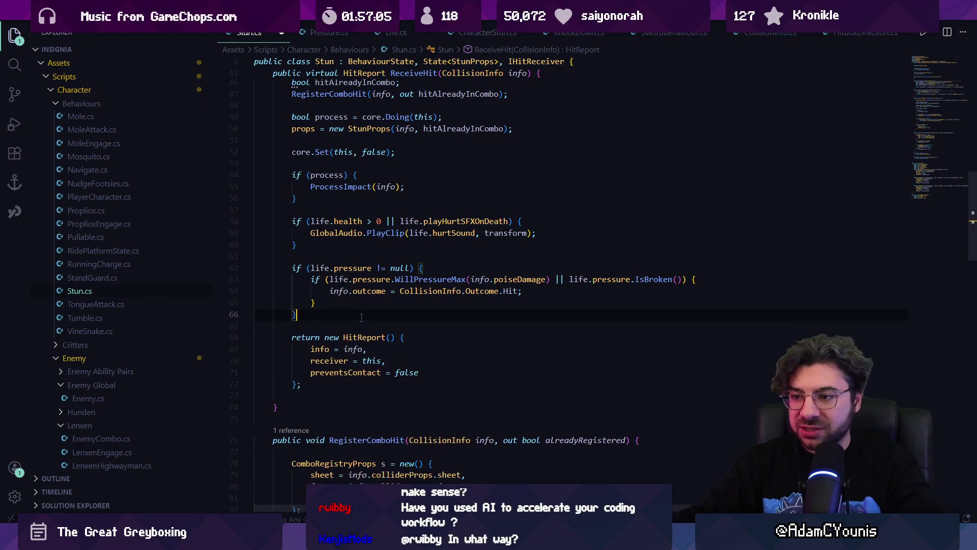
key(ctrl+alt+i)
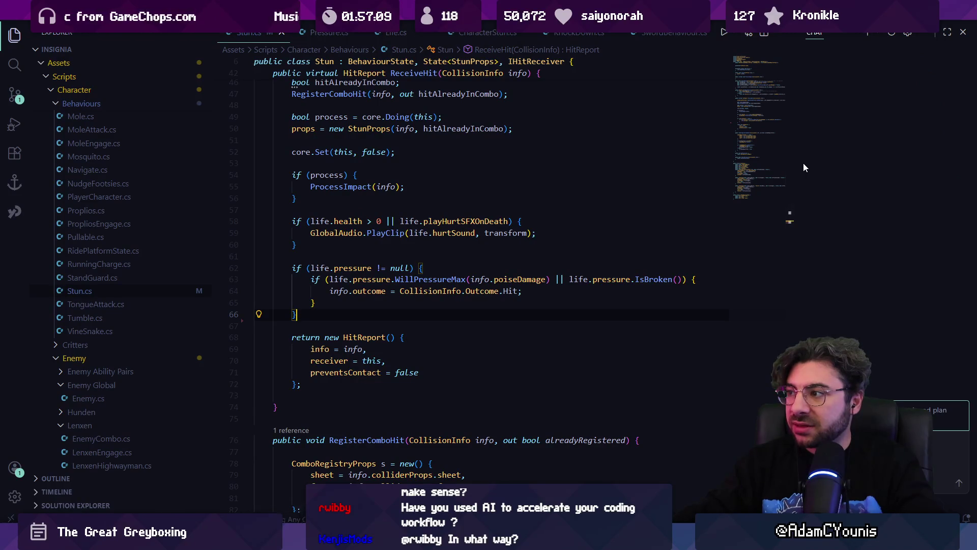
mouse_move(795, 159)
mouse_down()
mouse_move(621, 158)
mouse_move(635, 159)
mouse_up()
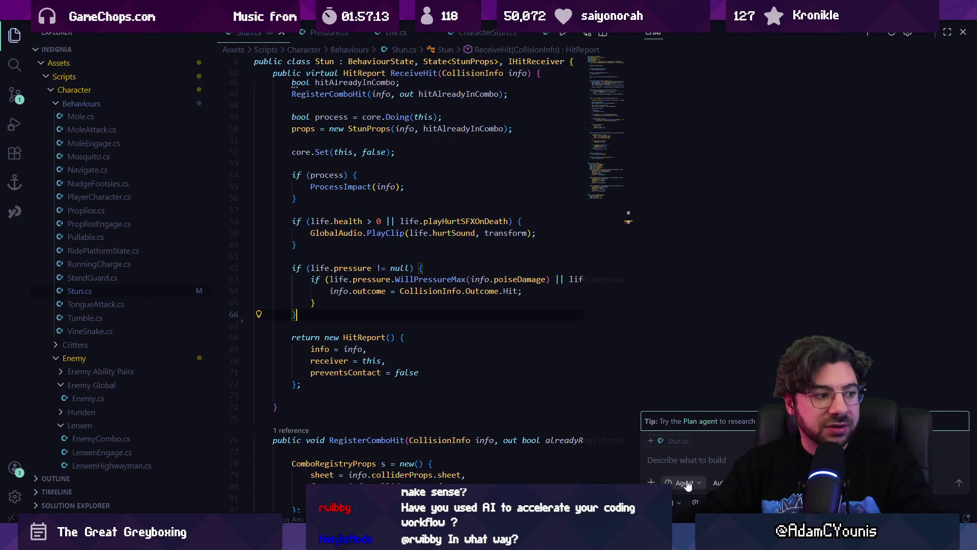
key(ctrl+alt+b)
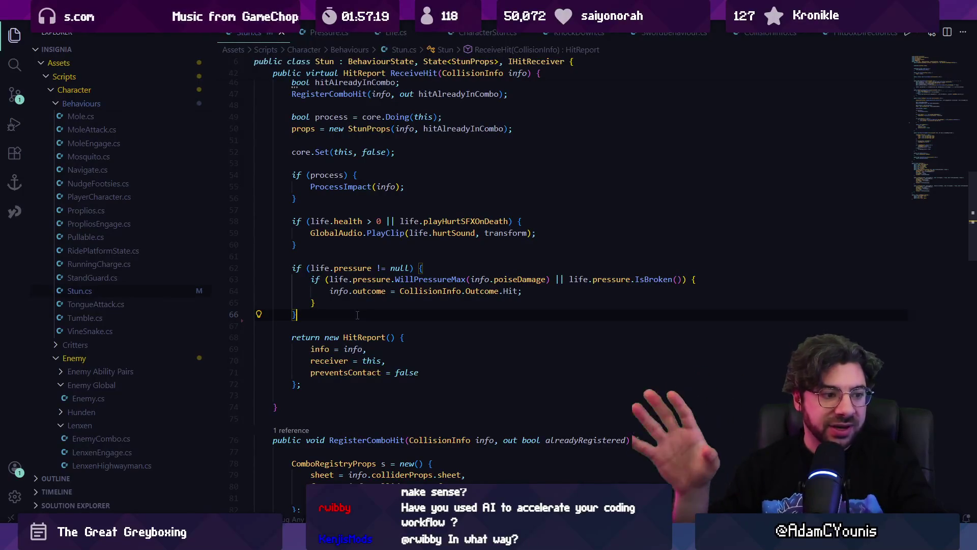
scroll(359, 309, up, 2)
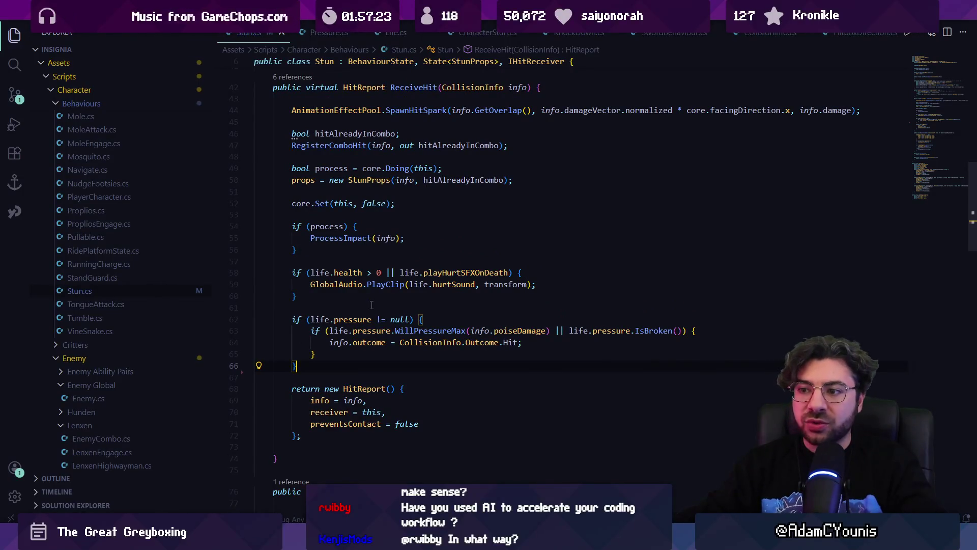
Look over ReceiveHit's body around the SpawnHitSpark line in Stun.cs, then return to Unity.
drag(320, 451, 282, 110)
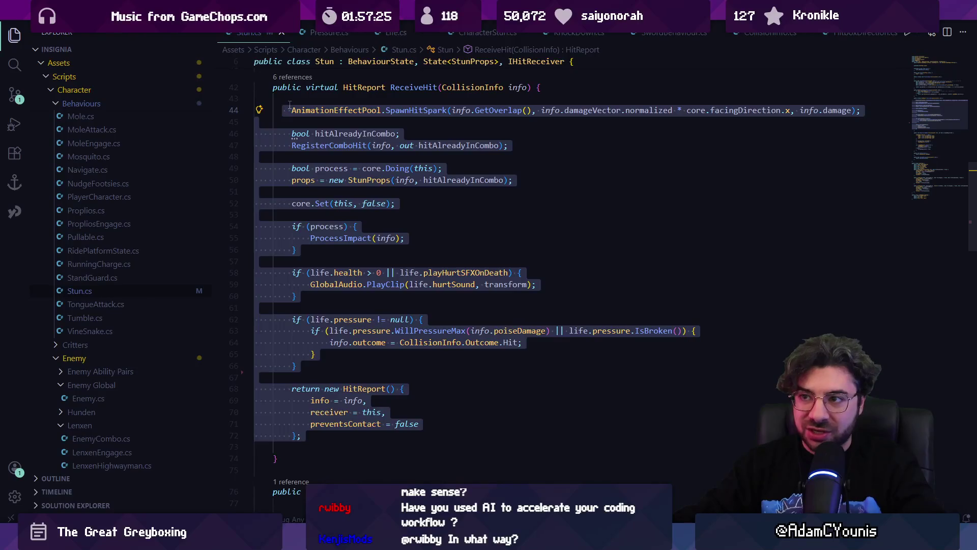
click(290, 104)
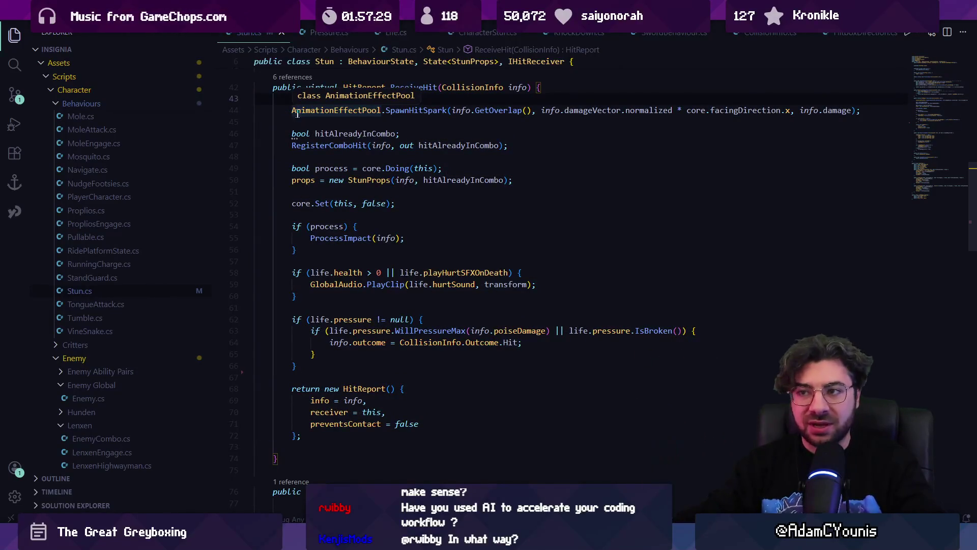
click(284, 122)
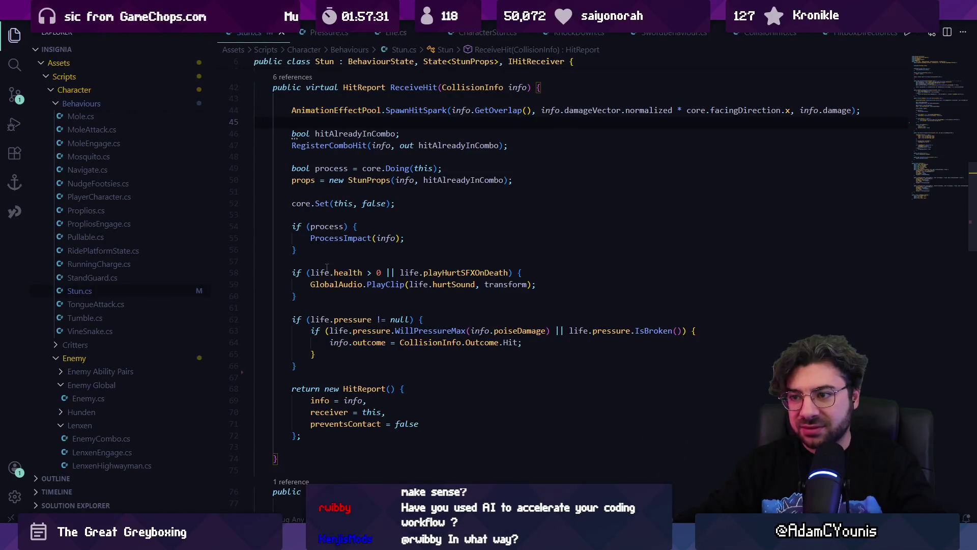
scroll(330, 262, up, 1)
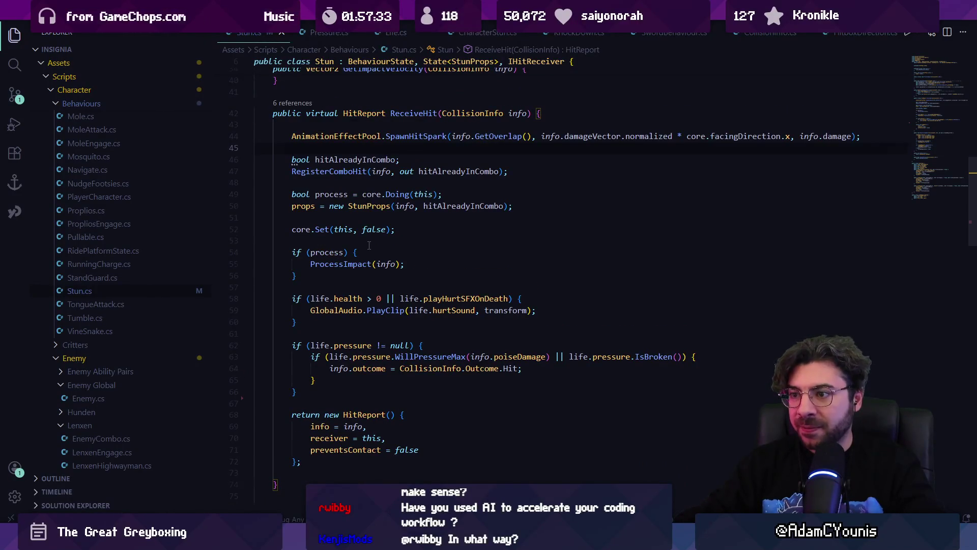
scroll(369, 246, down, 2)
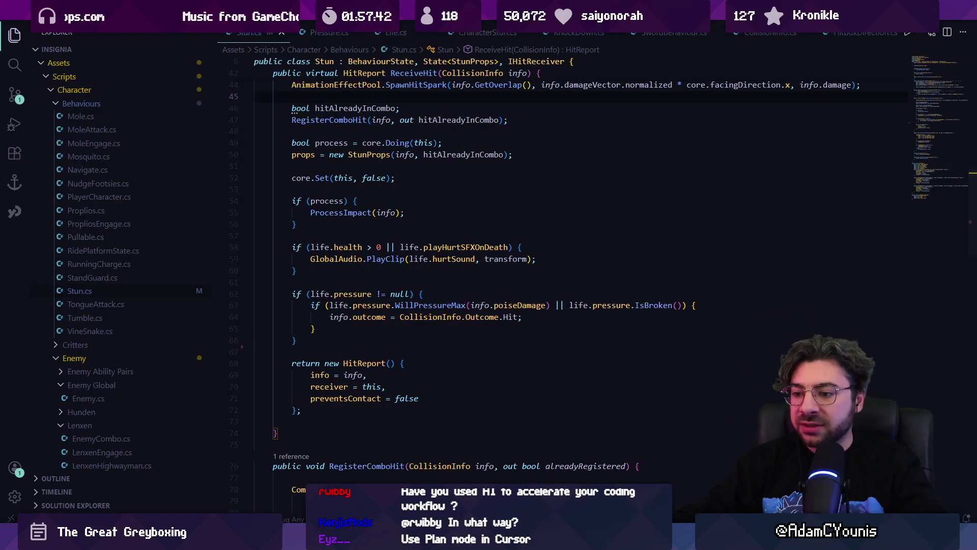
key(alt+Tab)
click(413, 223)
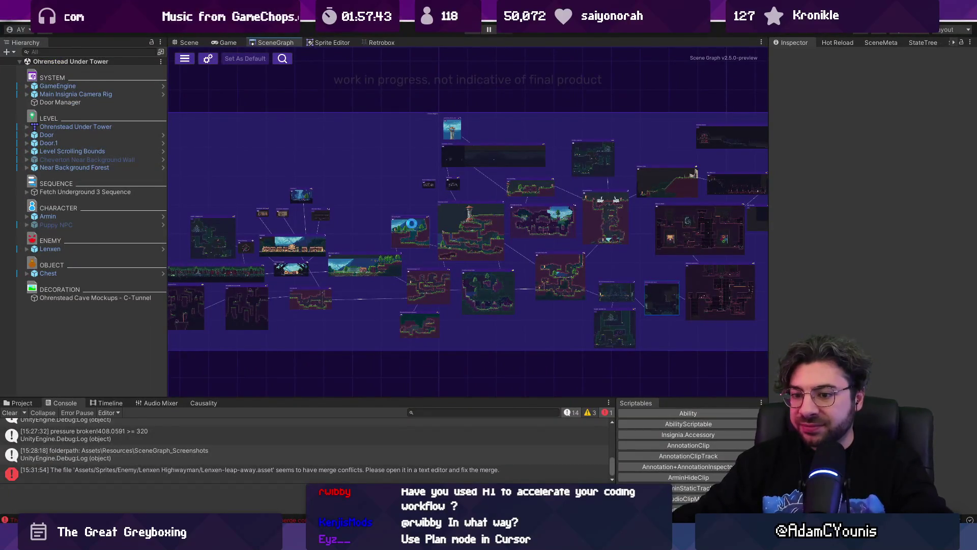
Clear the console, widen the hierarchy panel, and zoom the scene graph toward Ohrenstead Overlook.
click(9, 413)
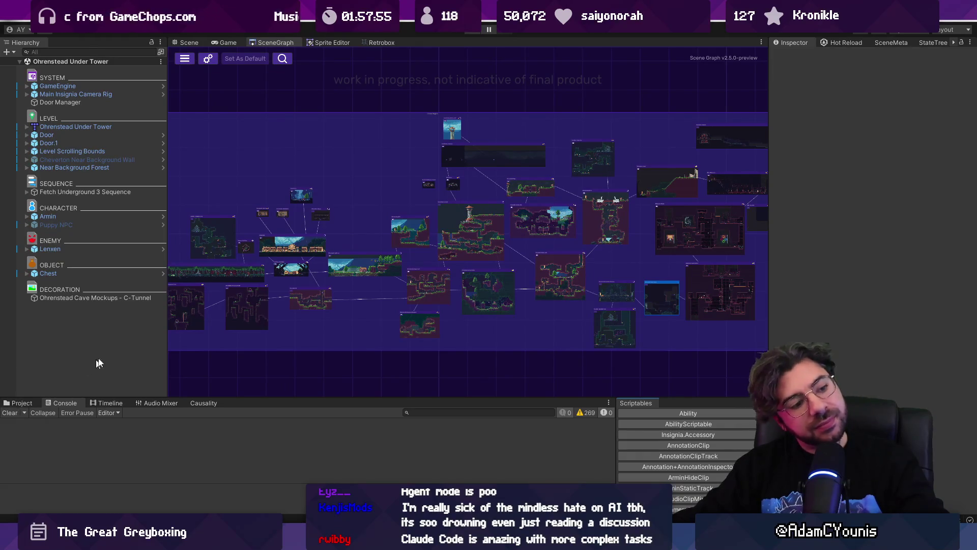
drag(169, 228, 175, 226)
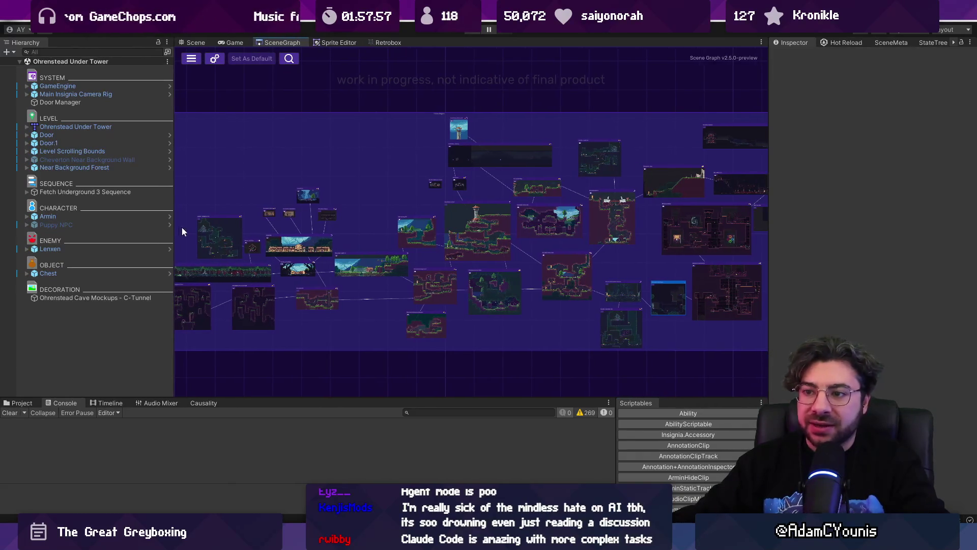
drag(404, 222, 444, 220)
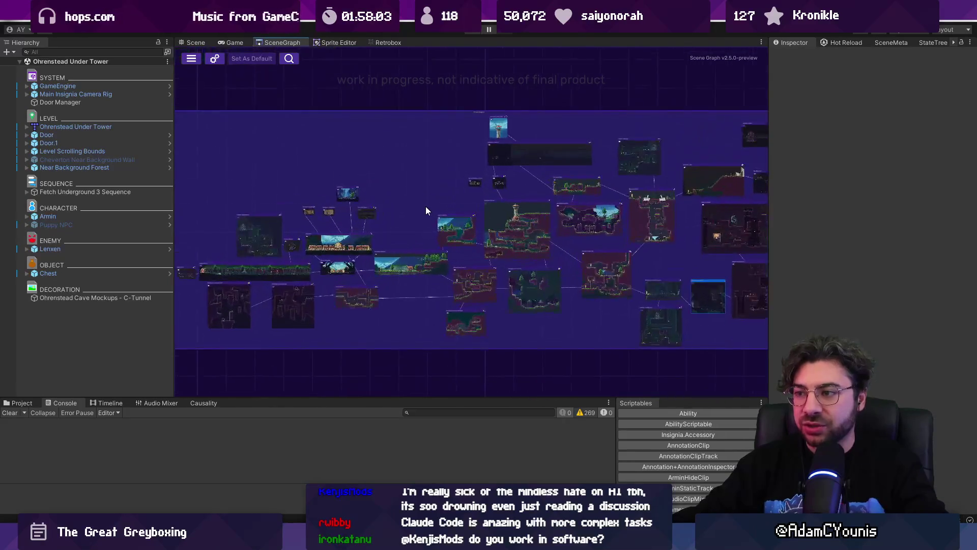
scroll(427, 209, up, 1)
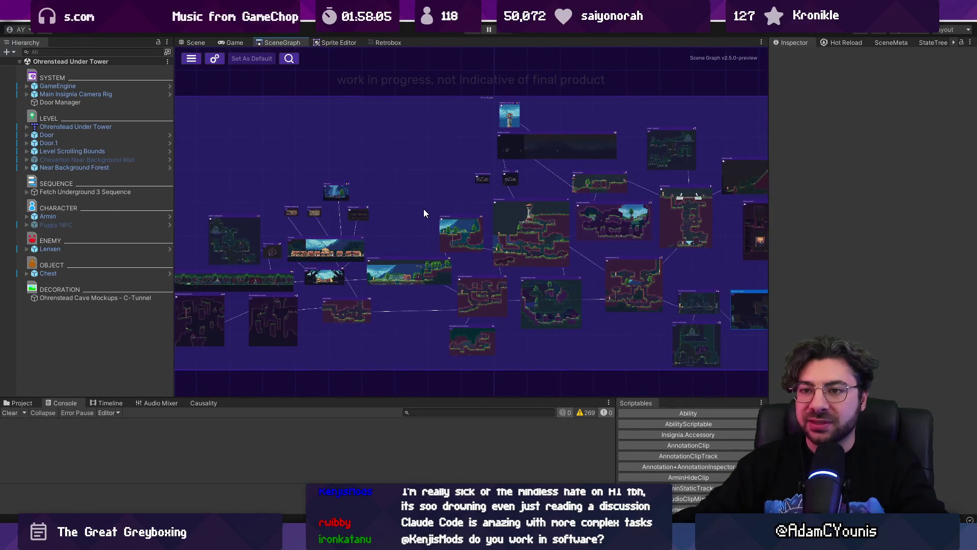
scroll(422, 209, right, 5)
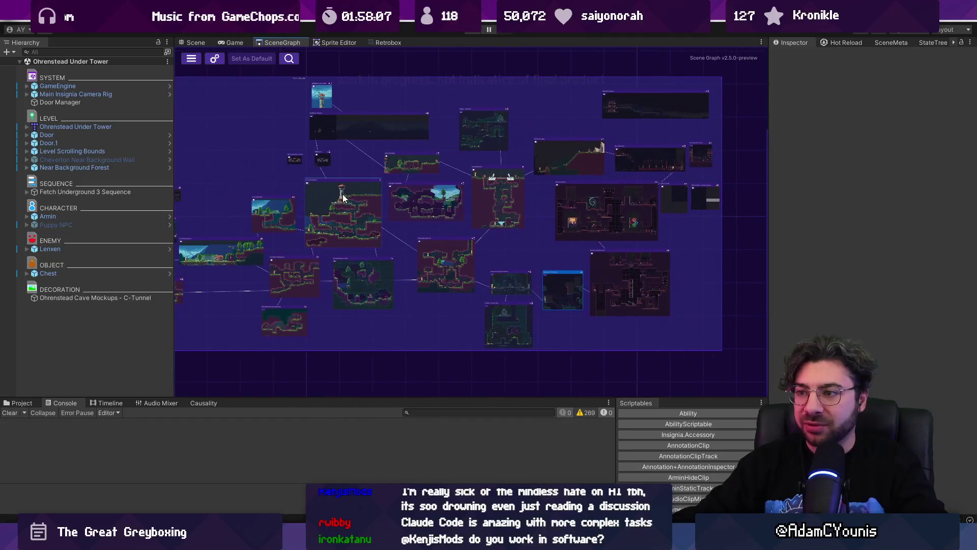
scroll(397, 211, up, 10)
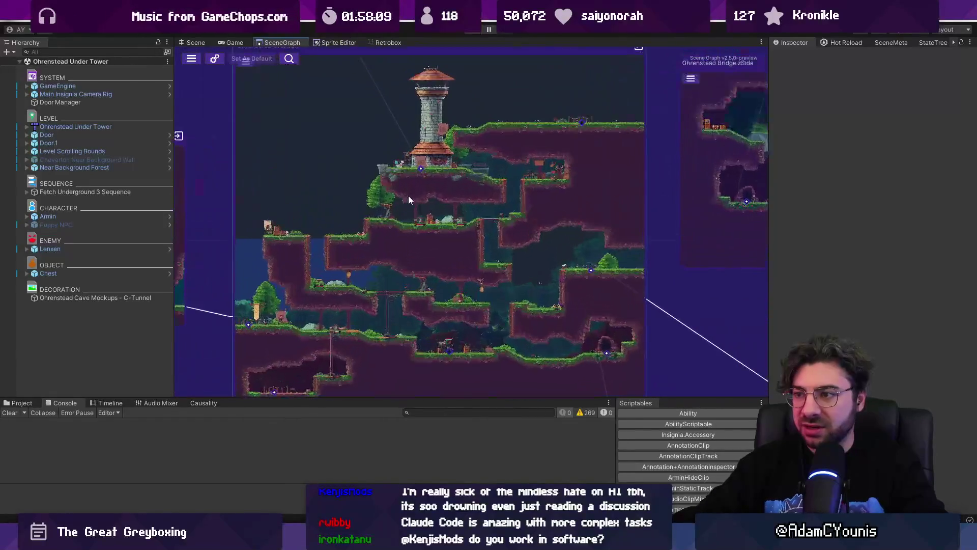
Recentre the scene graph on Ohrenstead Overlook and select its level node.
scroll(463, 104, up, 1)
scroll(463, 100, up, 1)
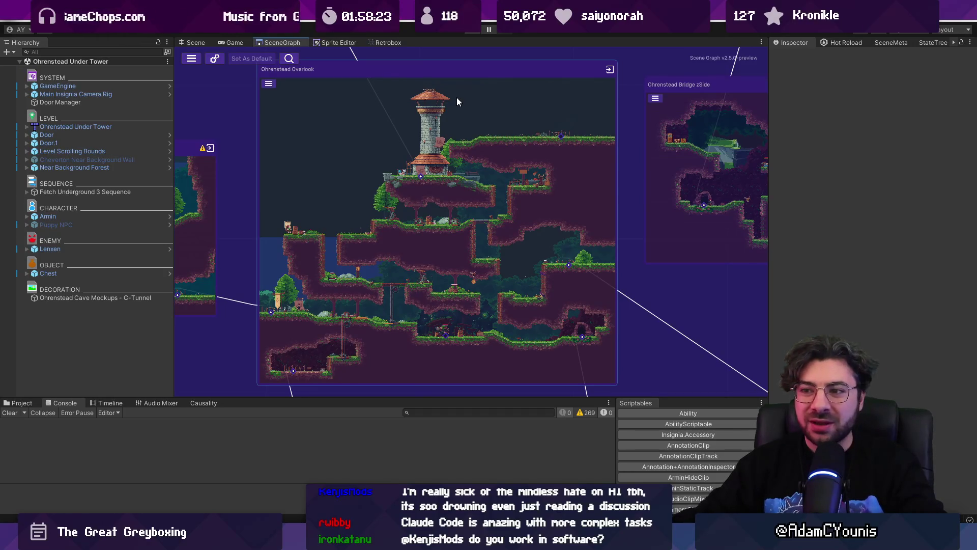
scroll(455, 104, down, 1)
drag(448, 103, 451, 126)
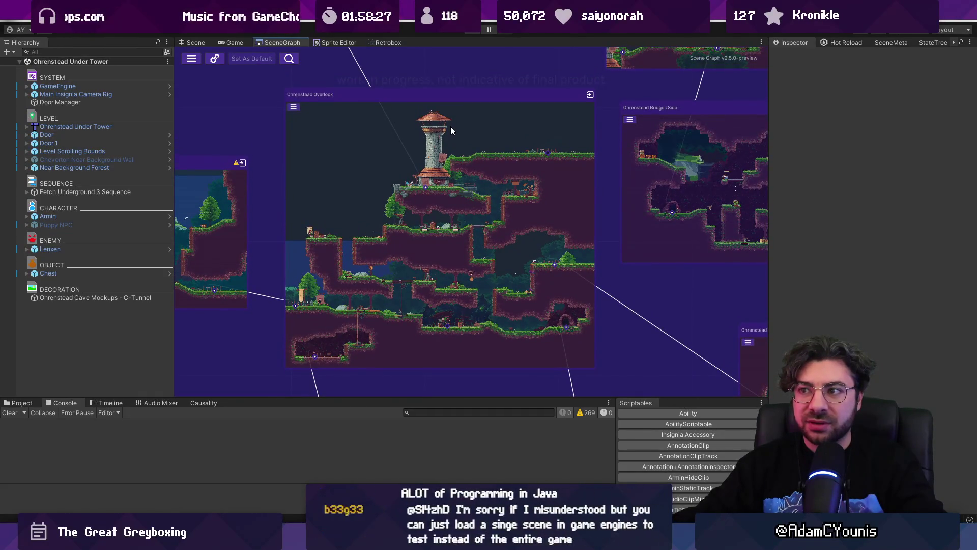
click(451, 126)
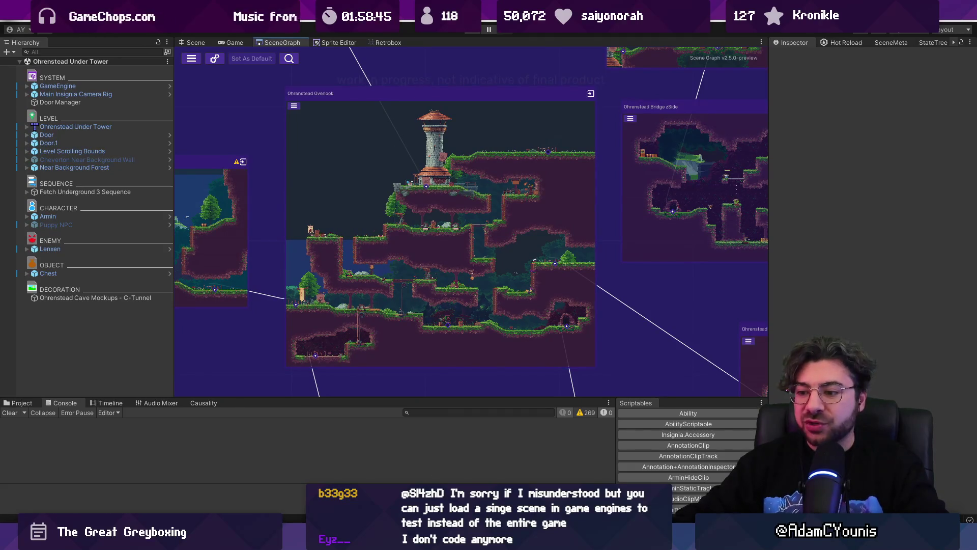
Nudge the scene graph view, then bring Stun.cs back up in Visual Studio Code.
key(alt+Tab)
key(alt+Tab)
key(alt+Tab)
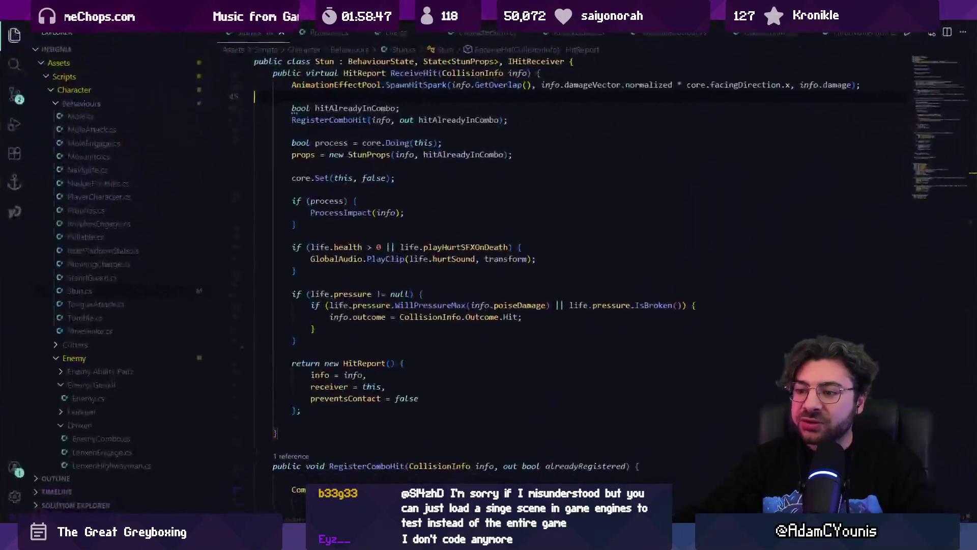
key(alt+Tab)
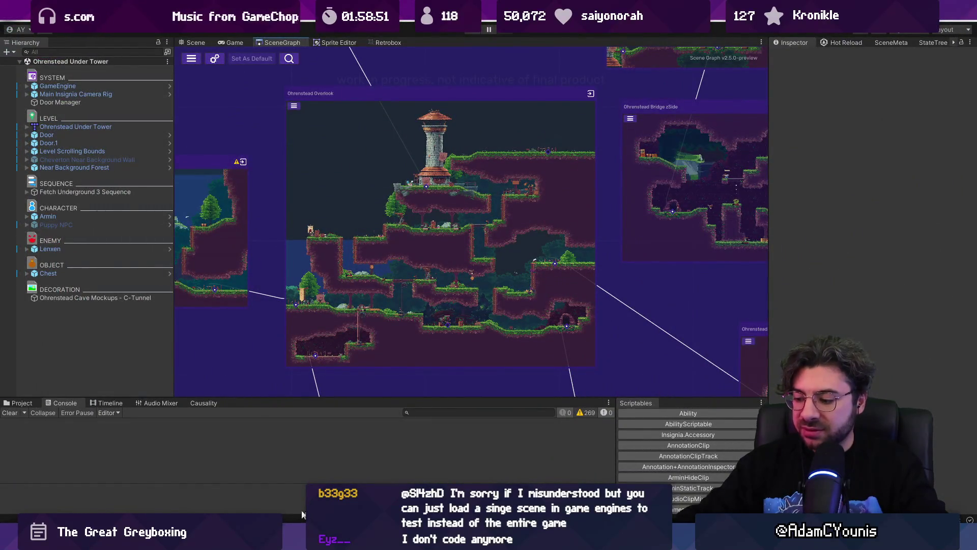
drag(417, 73, 426, 67)
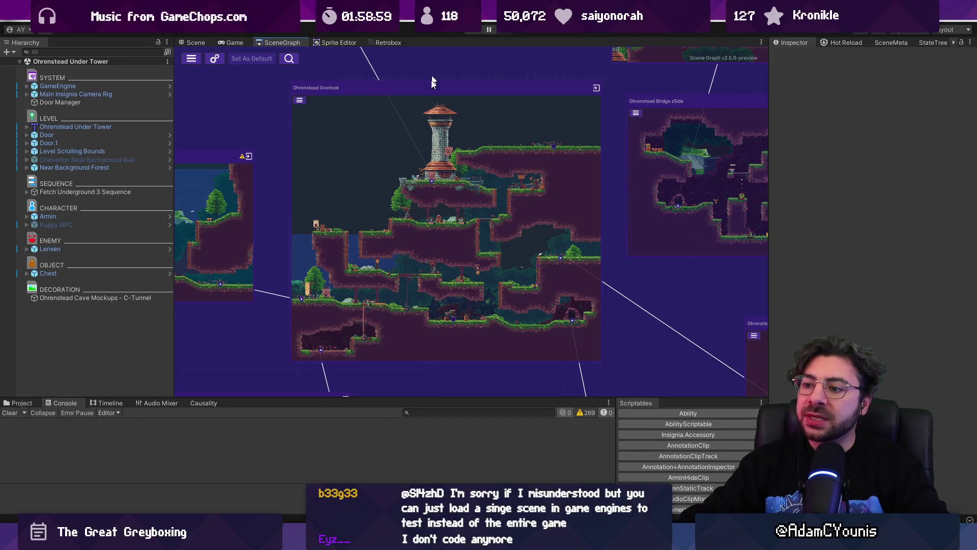
mouse_move(356, 540)
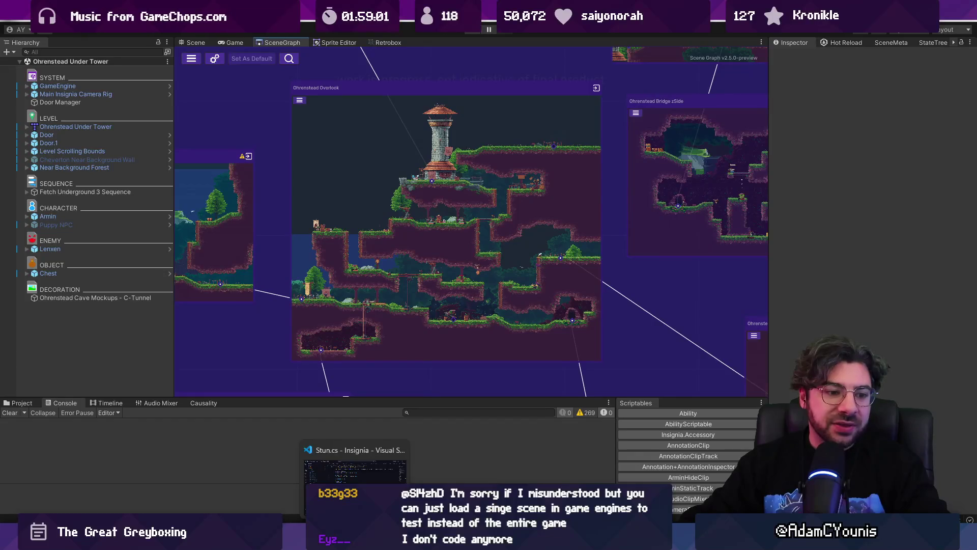
click(355, 470)
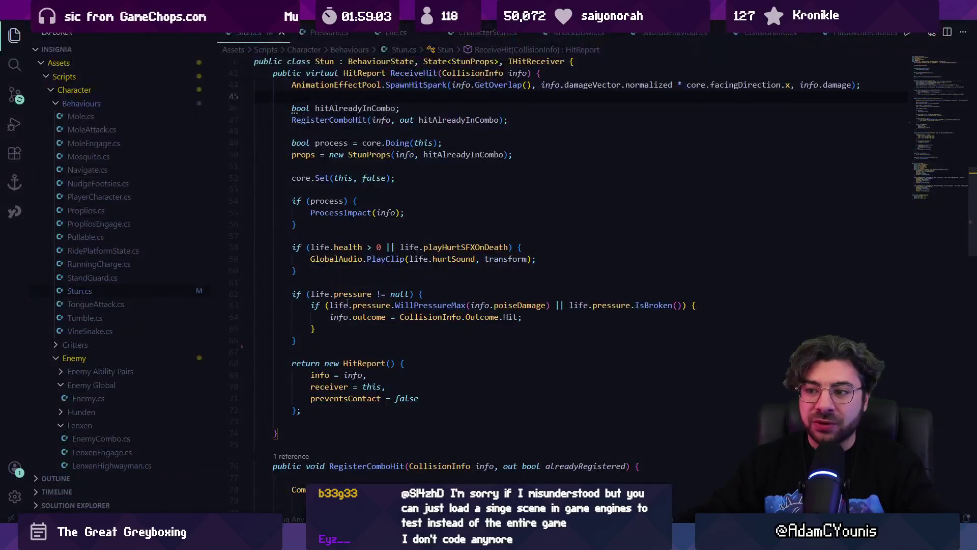
drag(292, 200, 354, 341)
click(360, 344)
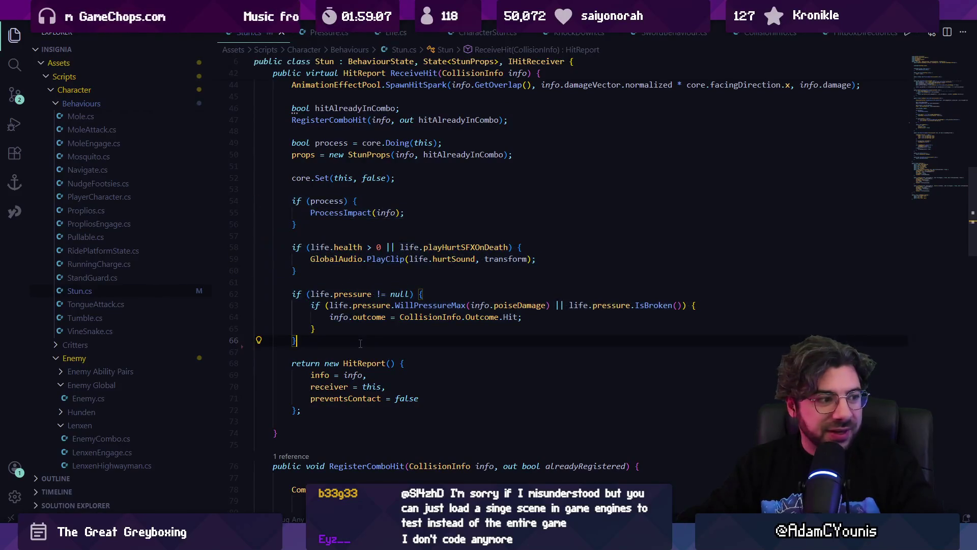
scroll(361, 333, up, 3)
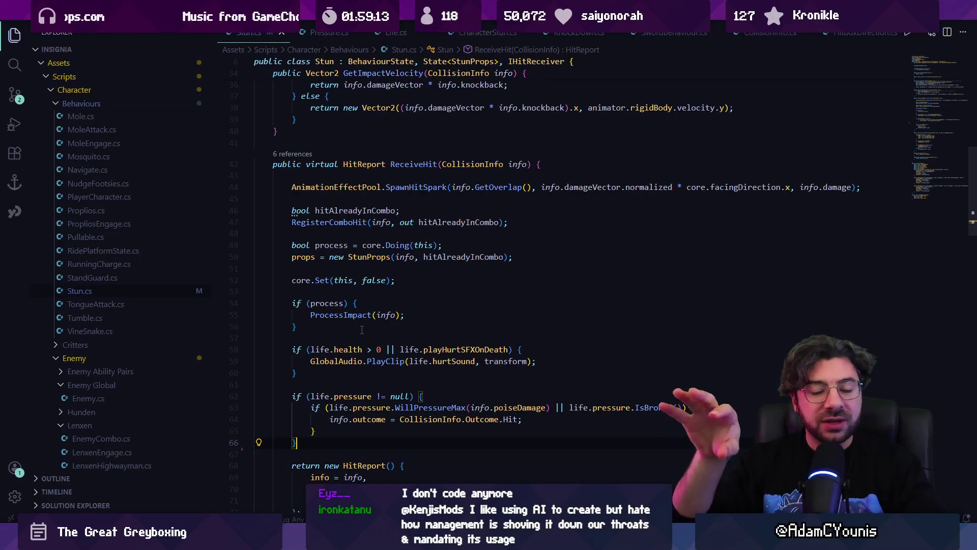
scroll(343, 261, down, 1)
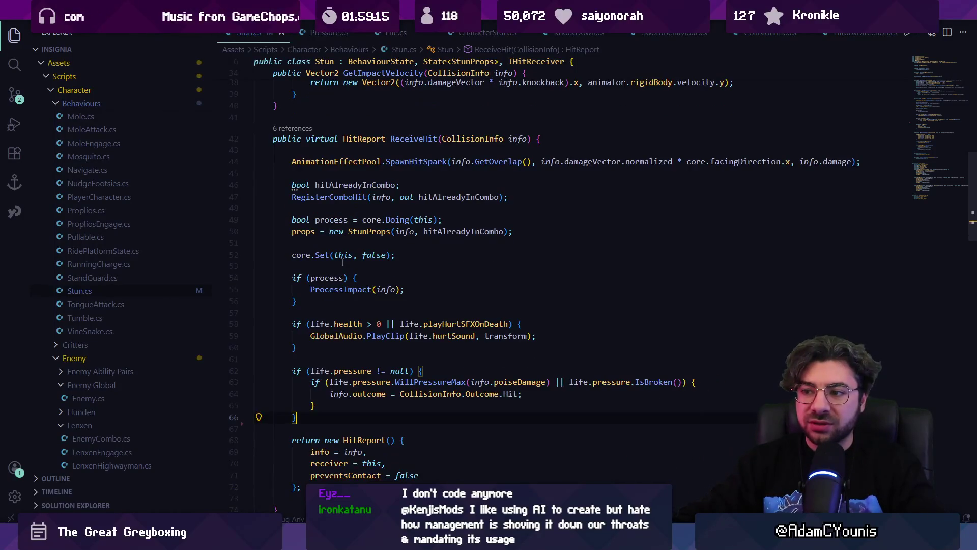
mouse_move(285, 159)
mouse_down()
mouse_move(306, 395)
mouse_move(298, 418)
mouse_up()
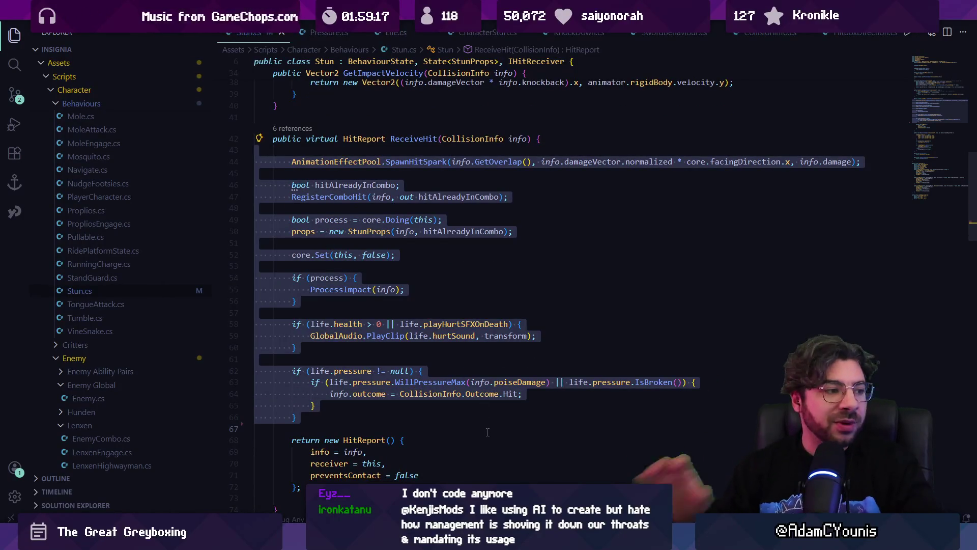
click(487, 431)
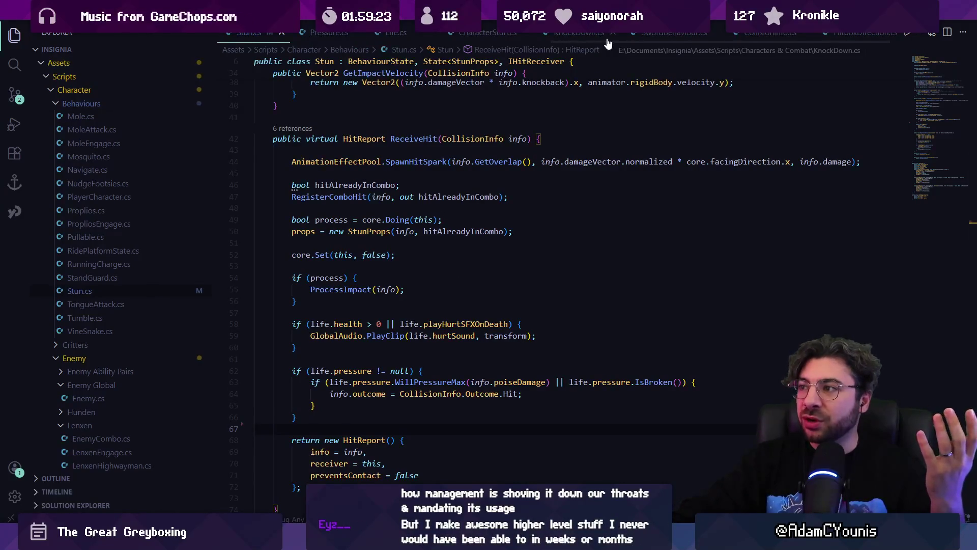
Open ReflexAttack.cs through the quick file finder.
key(ctrl+p)
text(refel)
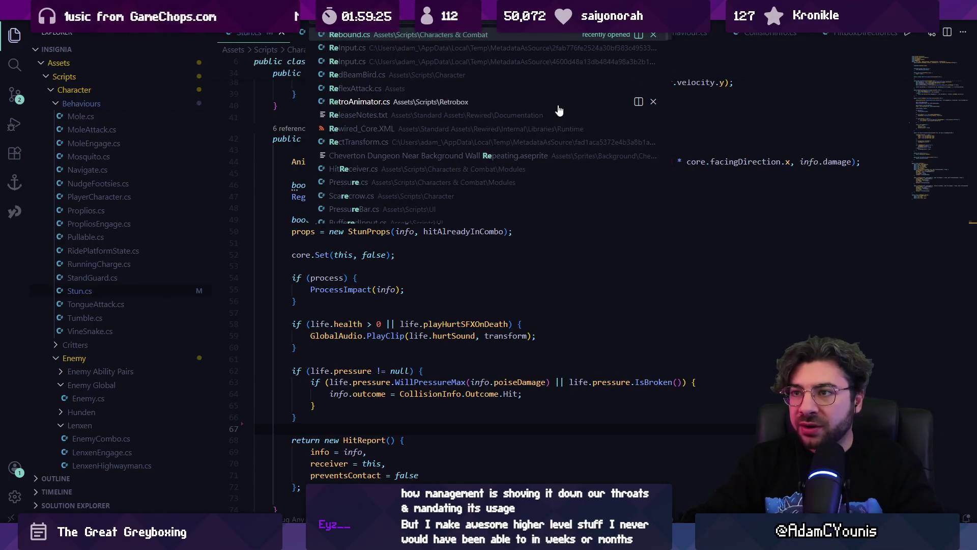
key(BackSpace)
key(BackSpace)
text(lex)
key(Return)
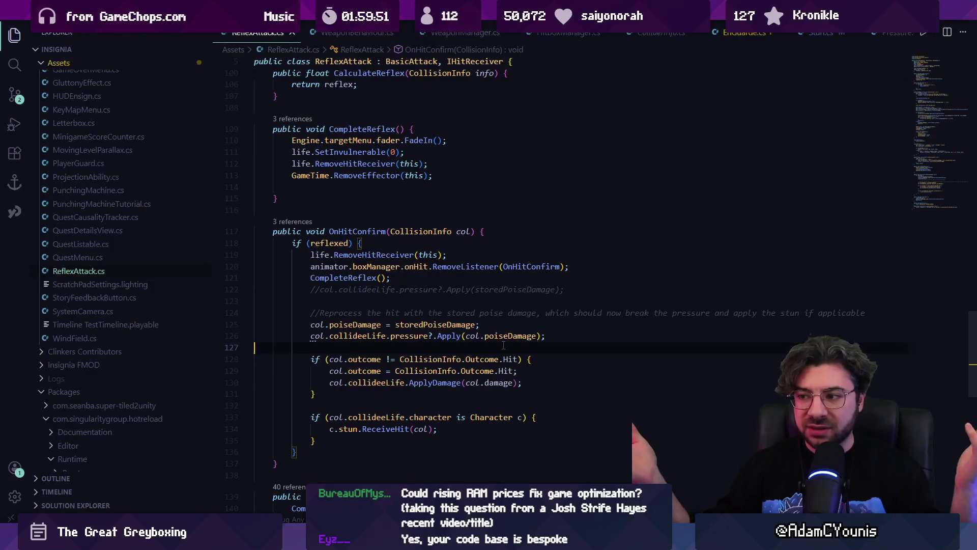
Delete the commented-out pressure Apply line in OnHitConfirm and save the file.
key(Up)
key(Up)
key(Up)
key(ctrl+l)
key(Delete)
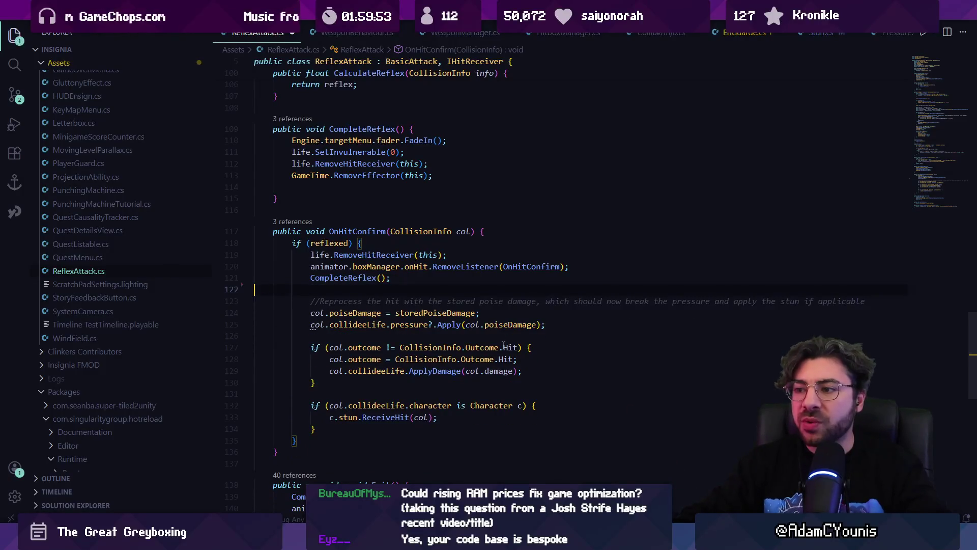
key(ctrl+s)
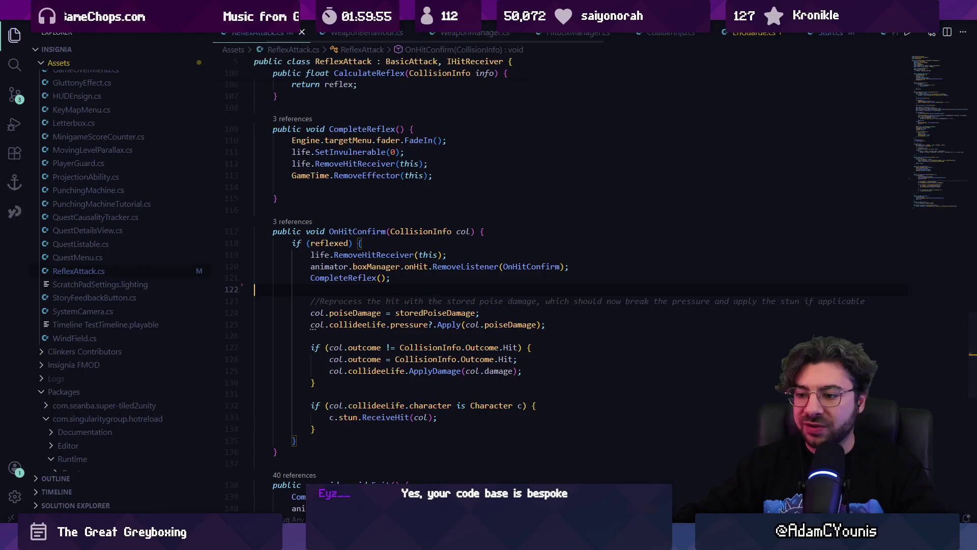
key(alt+Tab)
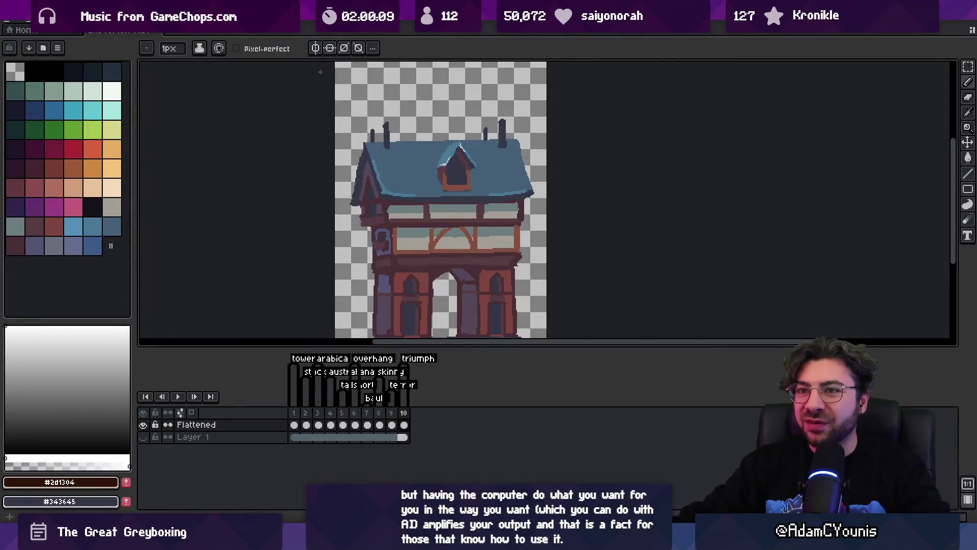
Find Lenxen.aseprite with the system file search and open it in Aseprite.
key(super+semicolon)
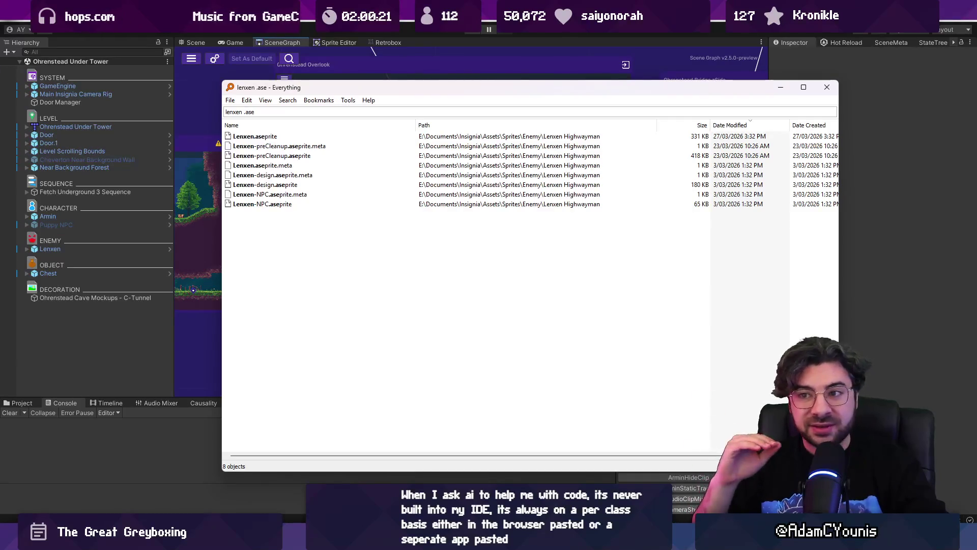
click(255, 136)
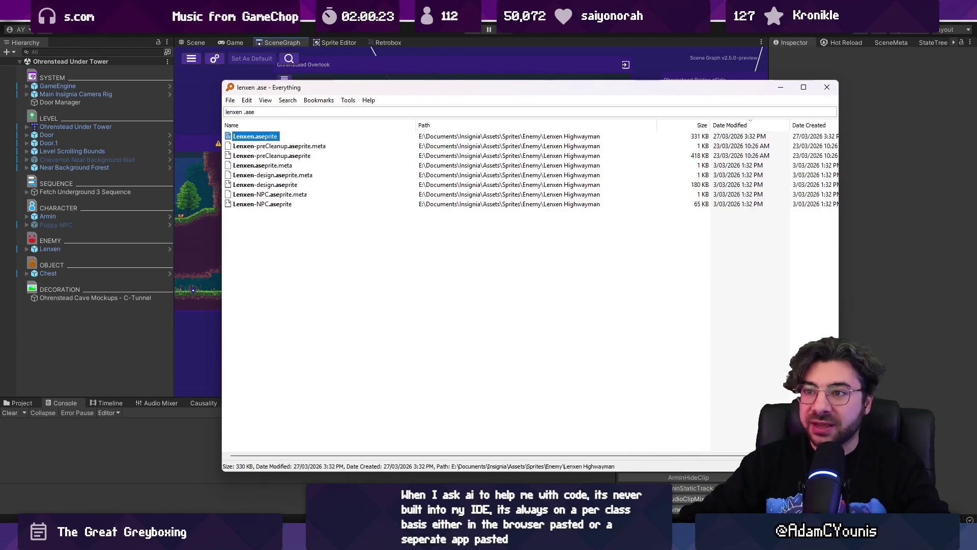
key(Return)
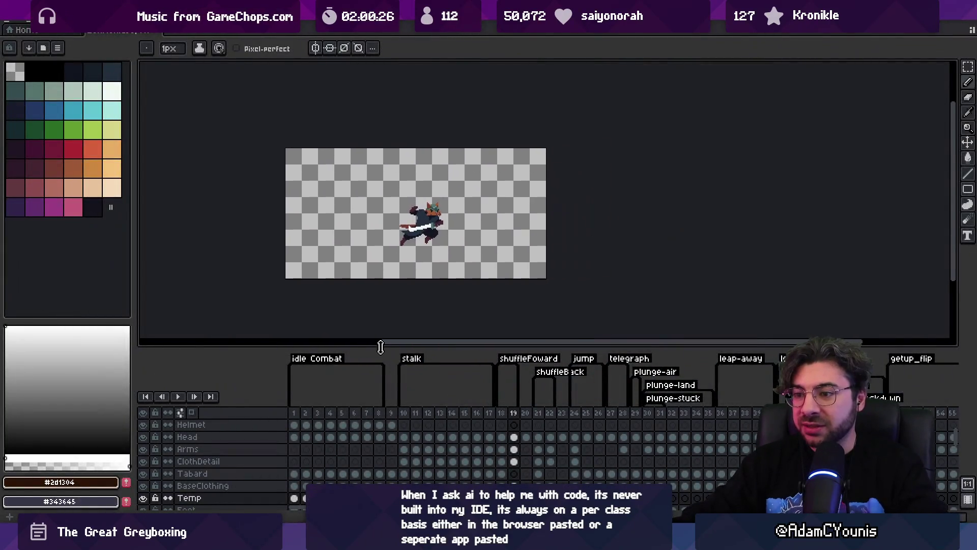
Select timeline frames 60–68 around the rattle-1 and reflex tags to preview them.
mouse_move(318, 412)
mouse_down()
mouse_move(789, 413)
mouse_move(661, 392)
mouse_move(404, 386)
mouse_move(510, 388)
mouse_move(469, 392)
mouse_up()
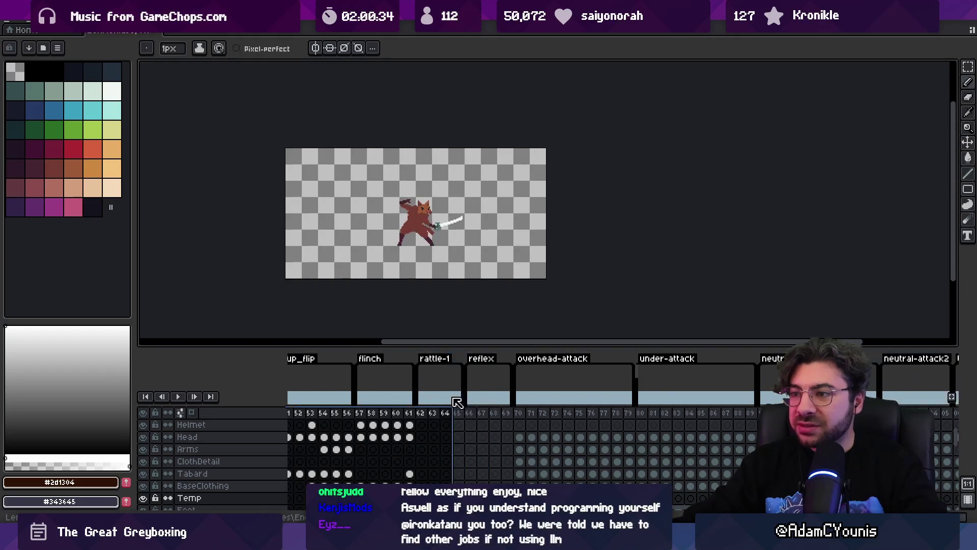
scroll(420, 282, up, 1)
scroll(426, 273, down, 1)
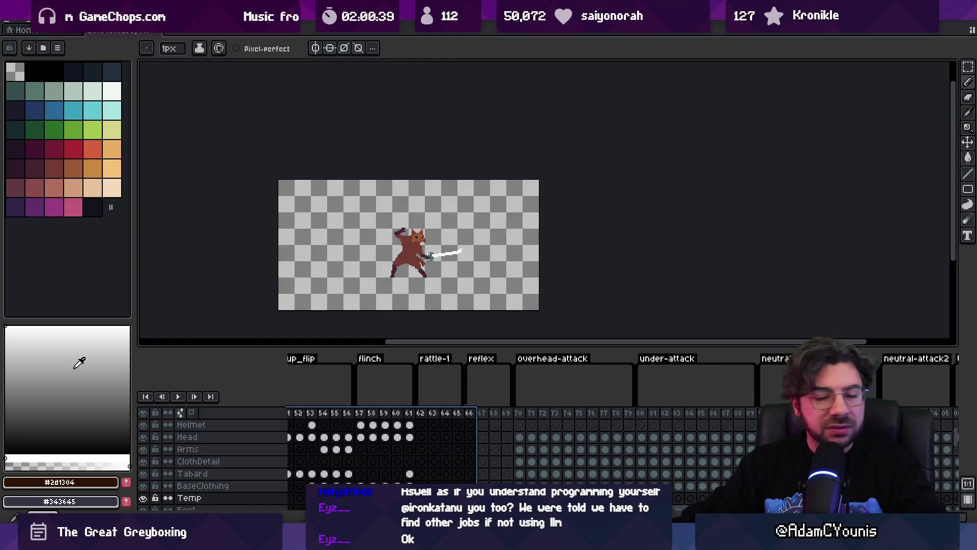
scroll(406, 263, up, 1)
drag(408, 417, 497, 415)
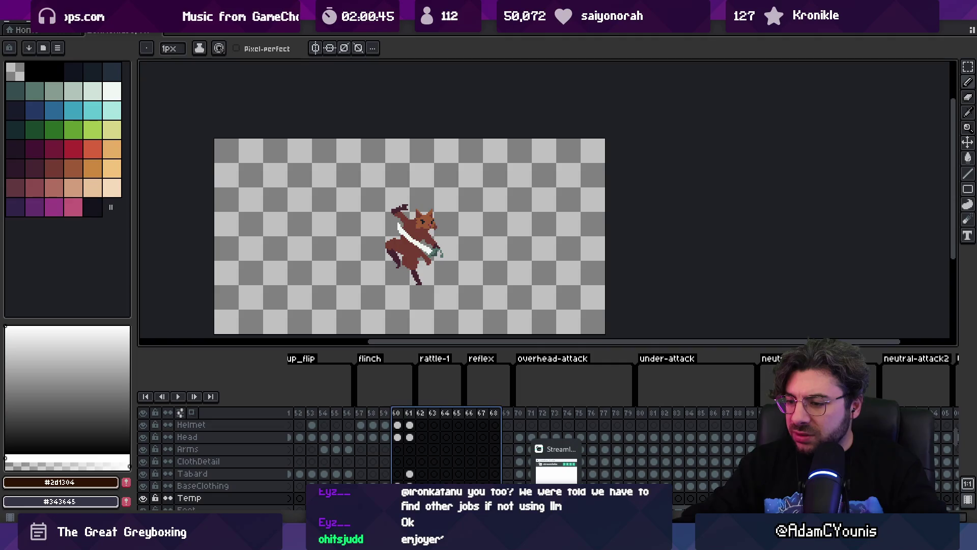
key(alt+Tab)
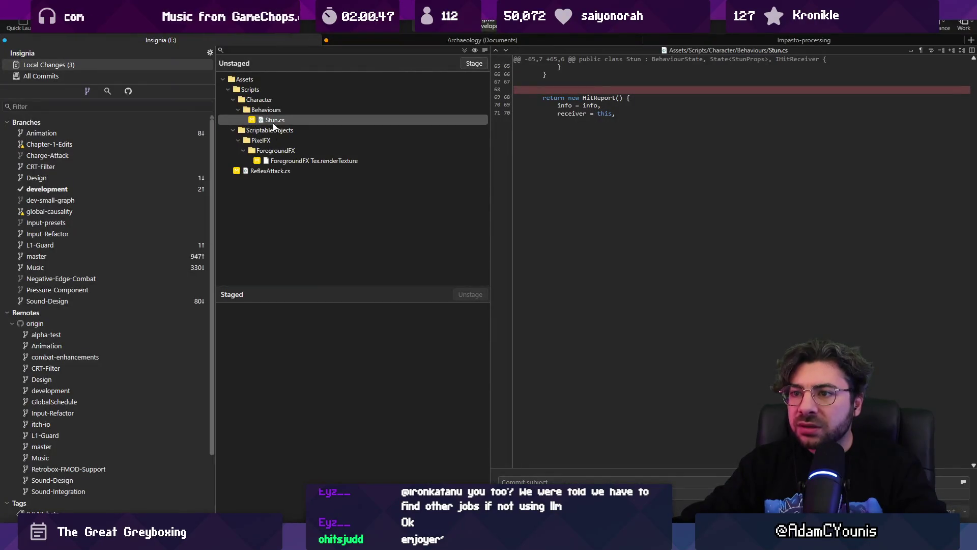
Review the ReflexAttack.cs and Stun.cs changes, then select Design's base colours commit.
click(284, 172)
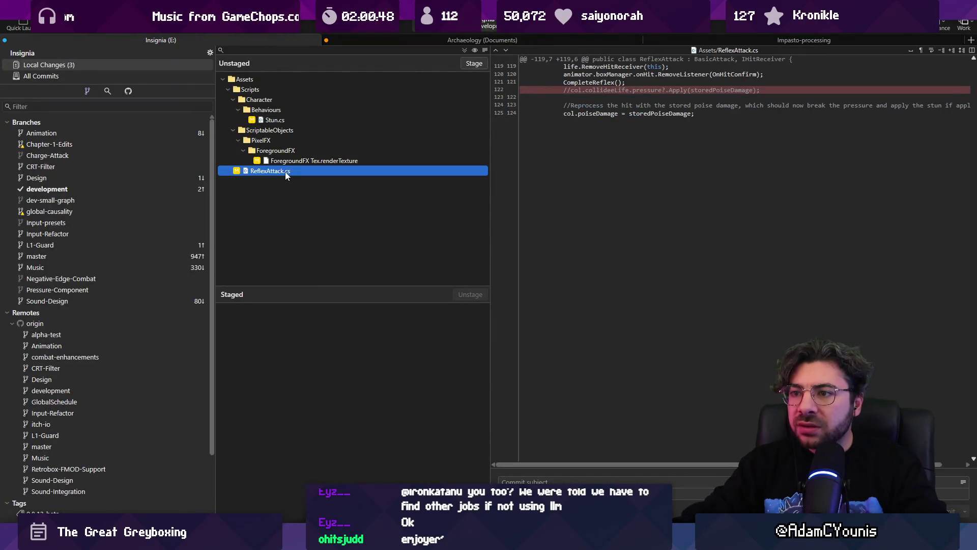
click(282, 121)
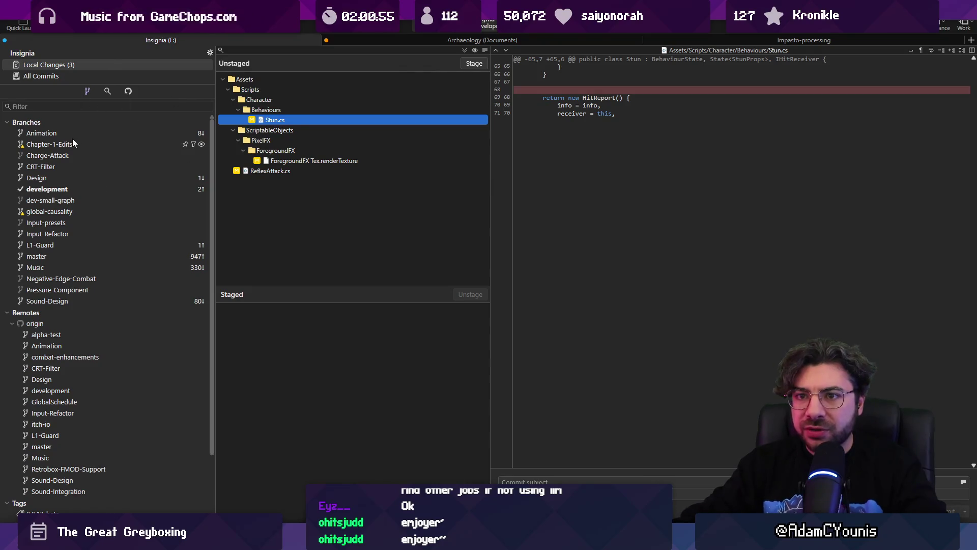
click(65, 181)
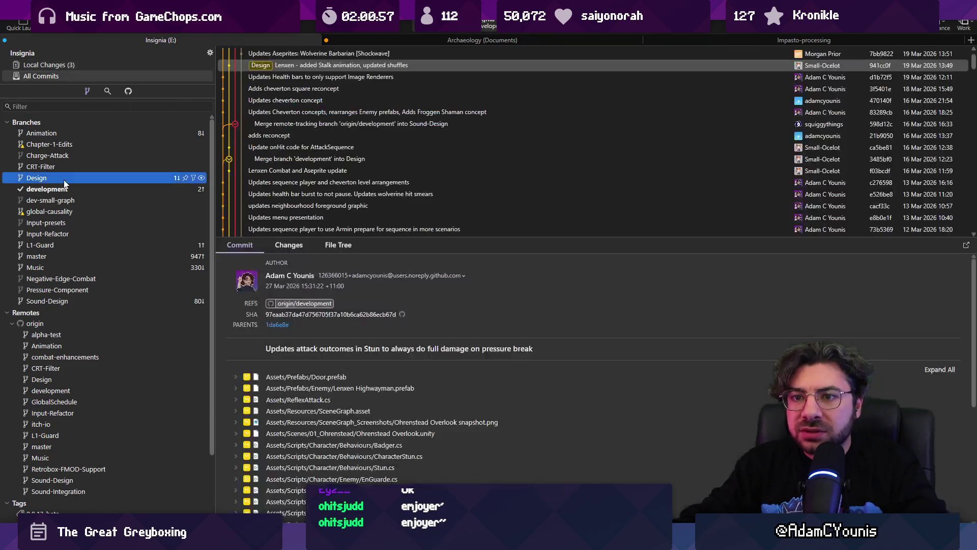
click(280, 66)
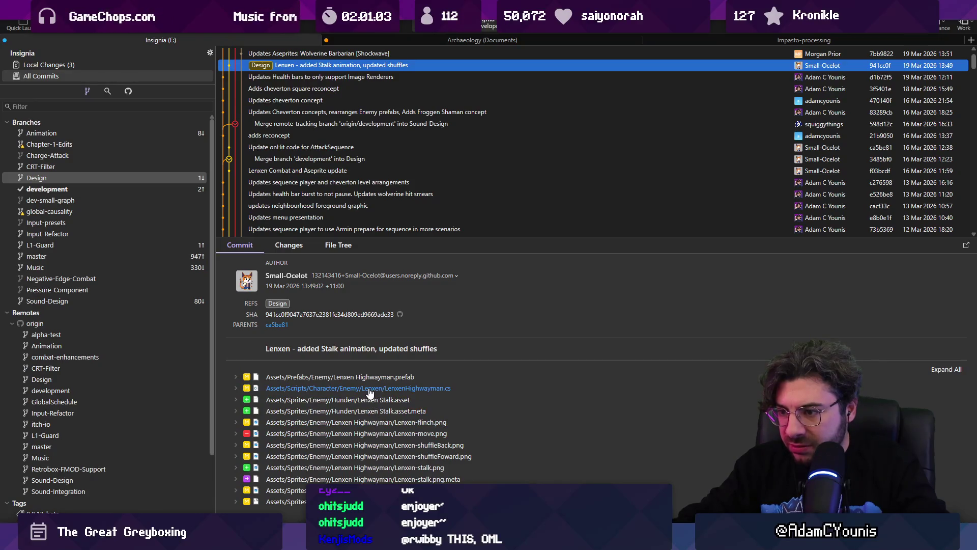
scroll(304, 93, up, 5)
scroll(307, 96, up, 5)
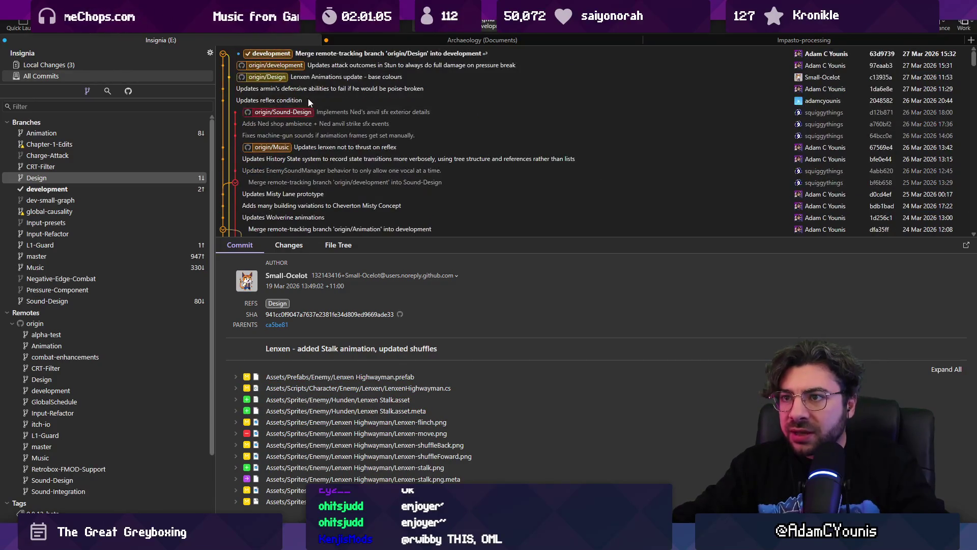
click(297, 76)
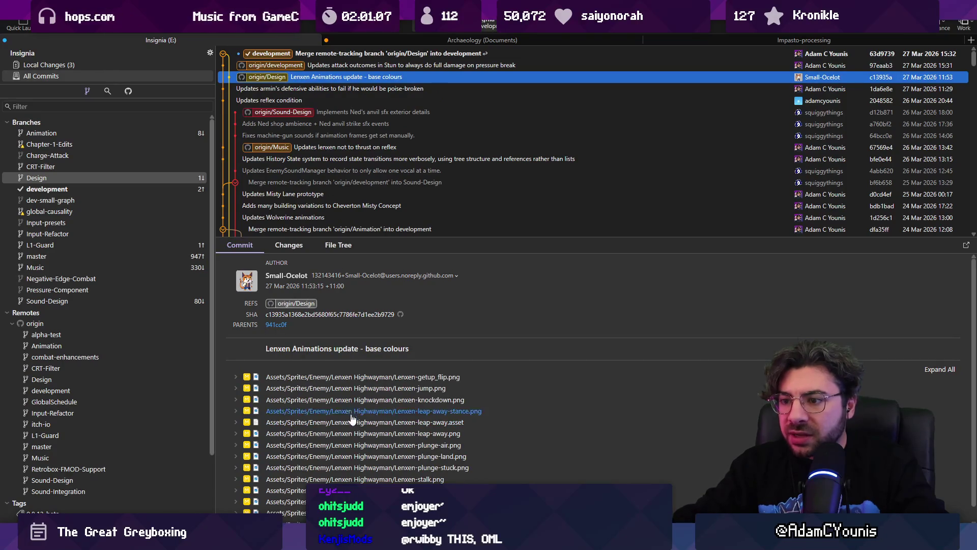
scroll(355, 397, down, 1)
Save that commit's Lenxen sprite as a copy named Lenxen-luca.aseprite.
right_click(355, 387)
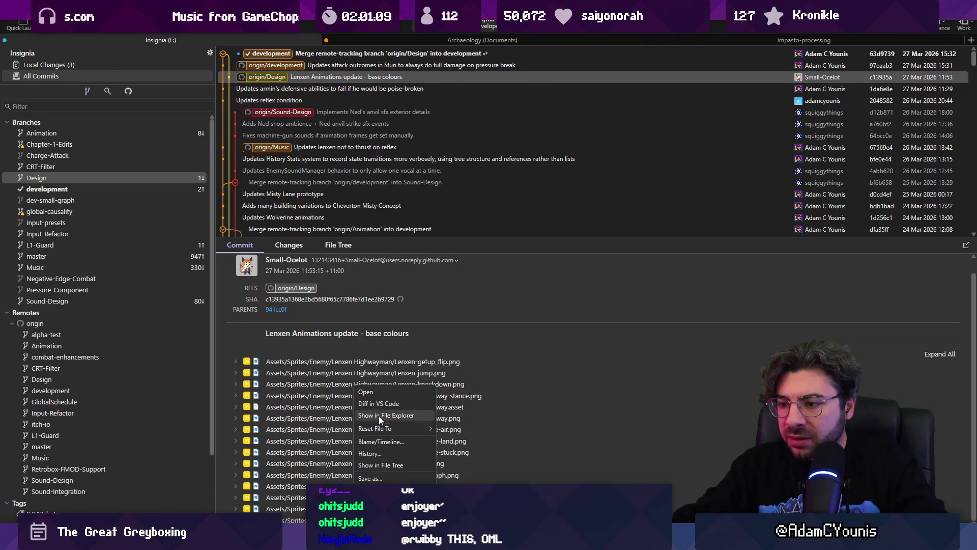
mouse_move(386, 426)
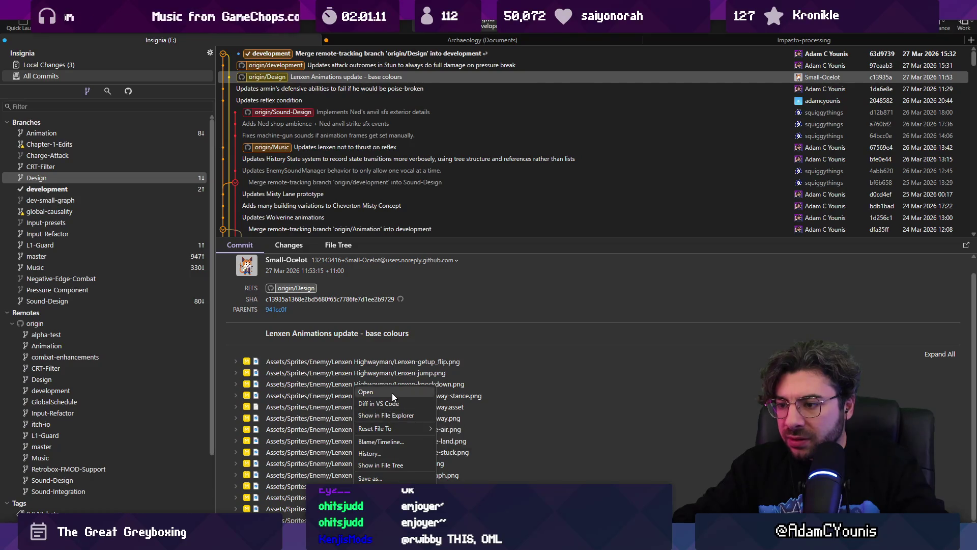
click(402, 477)
click(89, 439)
text(ca)
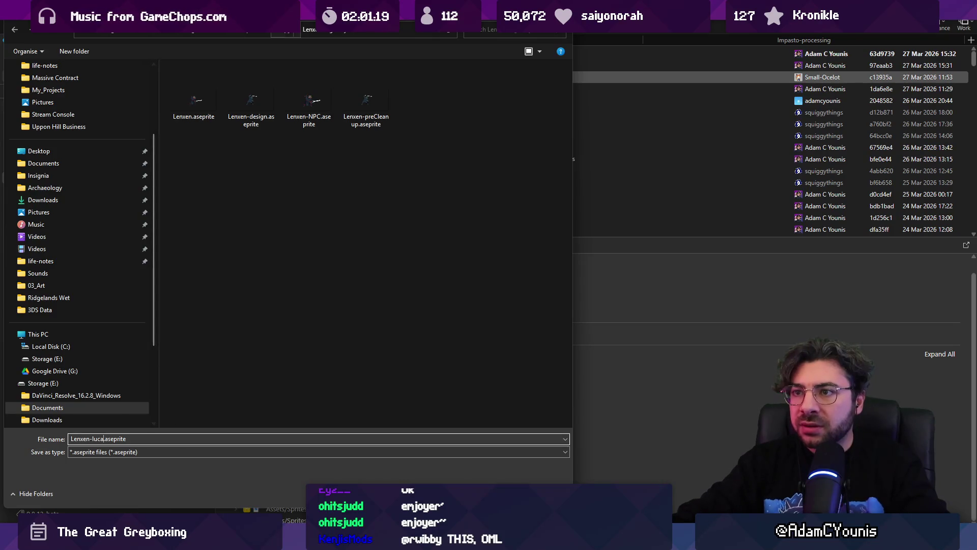
key(Return)
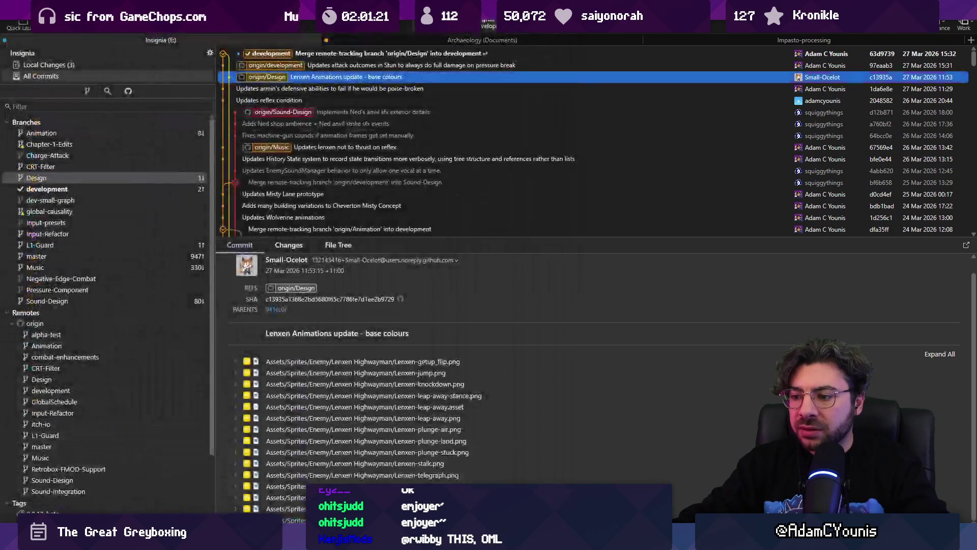
Open the copied Lenxen sprite in Aseprite, check a frame range, and close it.
key(alt+Tab)
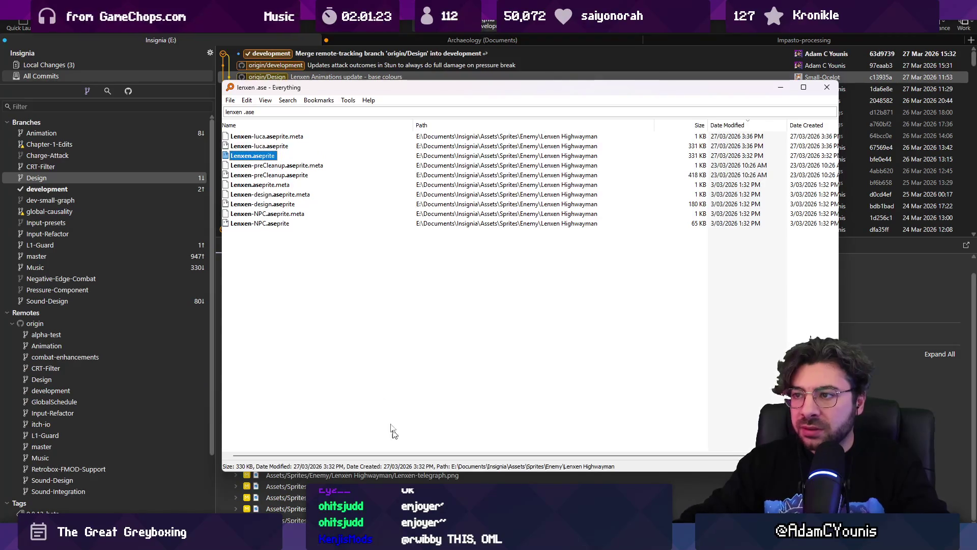
double_click(262, 146)
mouse_move(486, 427)
mouse_down()
mouse_move(738, 438)
mouse_move(916, 418)
mouse_move(923, 407)
mouse_move(621, 399)
mouse_move(667, 402)
mouse_up()
click(247, 31)
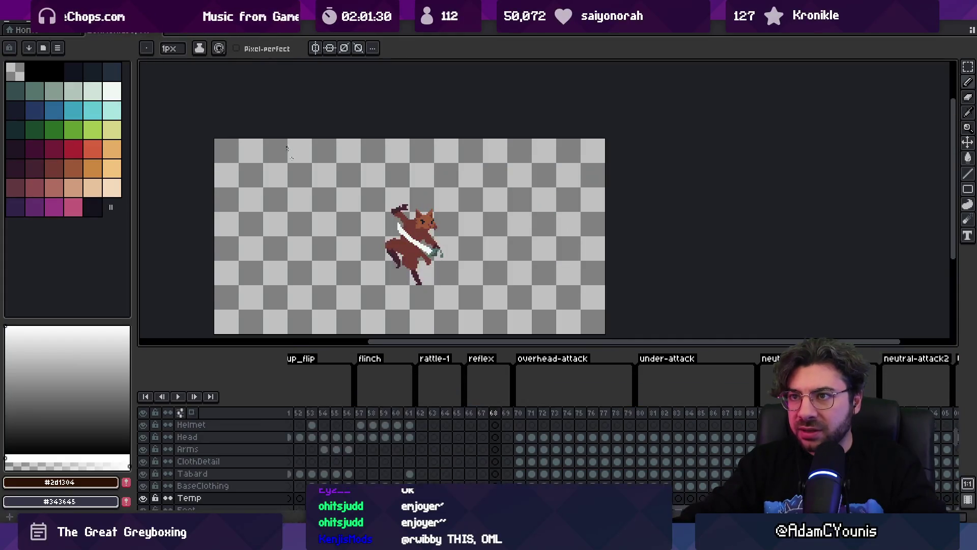
Delete the copied sprite and its meta file, leaving eight Lenxen files.
mouse_move(400, 529)
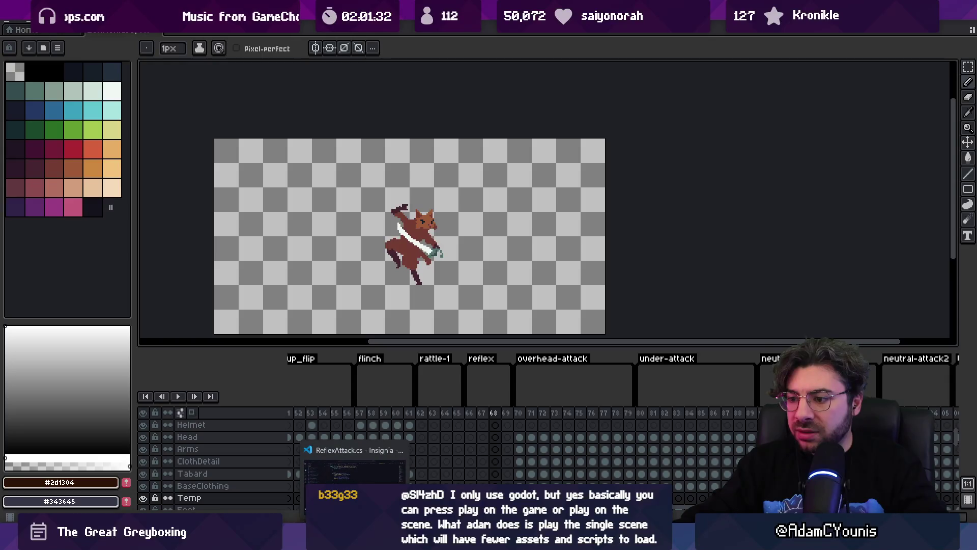
click(399, 529)
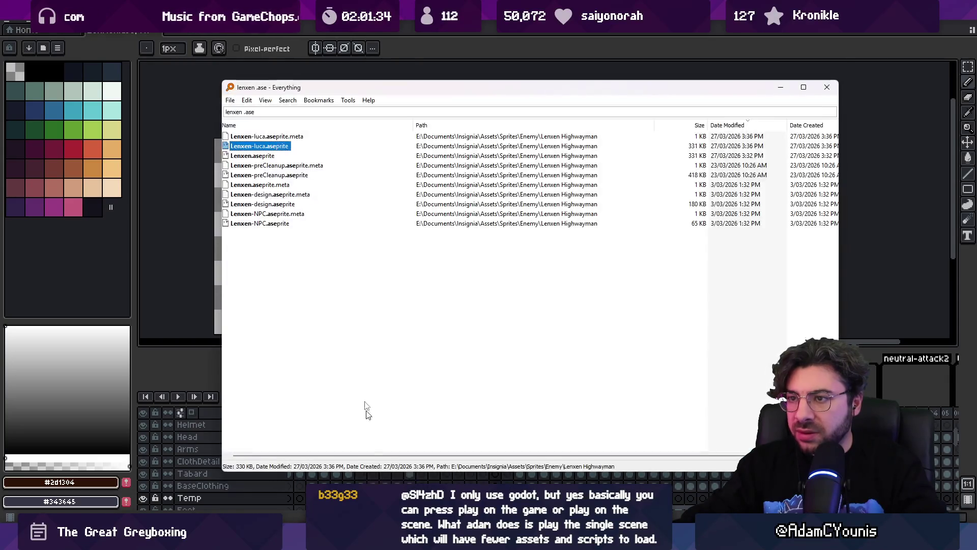
ctrl+click(276, 137)
key(Delete)
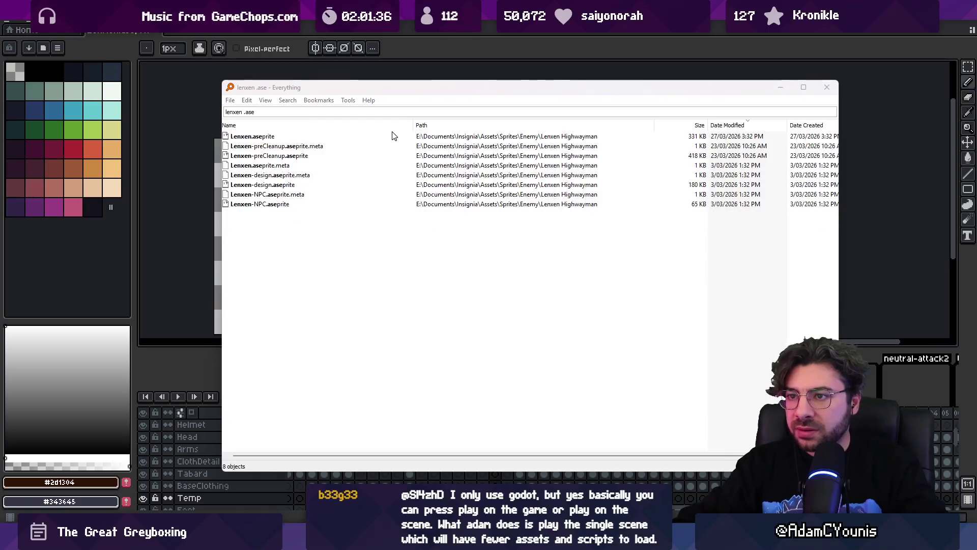
click(15, 516)
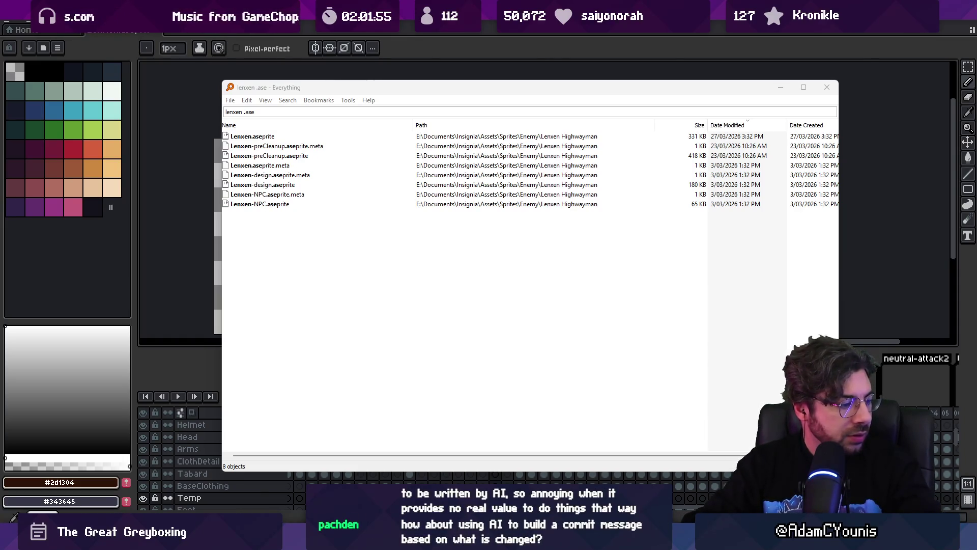
key(Escape)
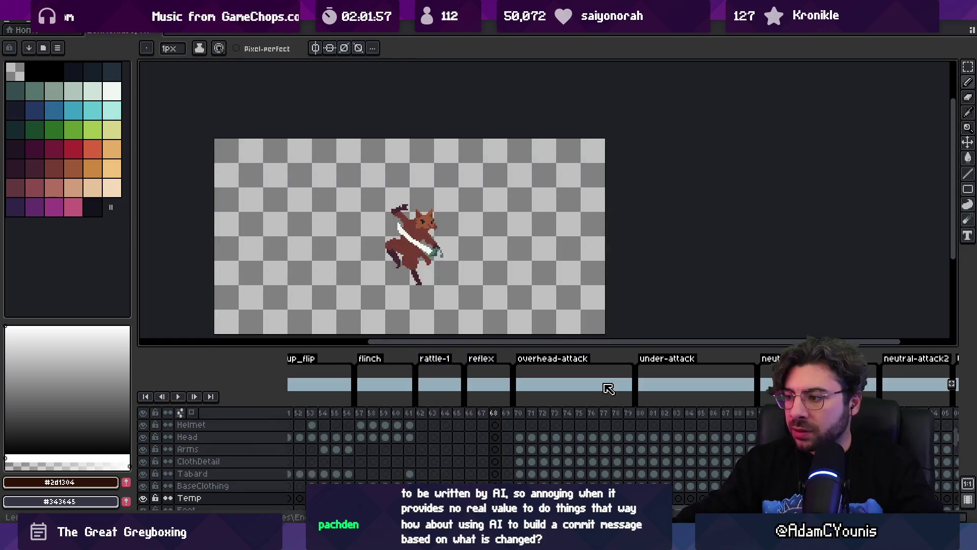
Select frames 1–11 of the idle Combat animation and zoom in on the sprite.
scroll(490, 463, right, 5)
scroll(489, 463, right, 5)
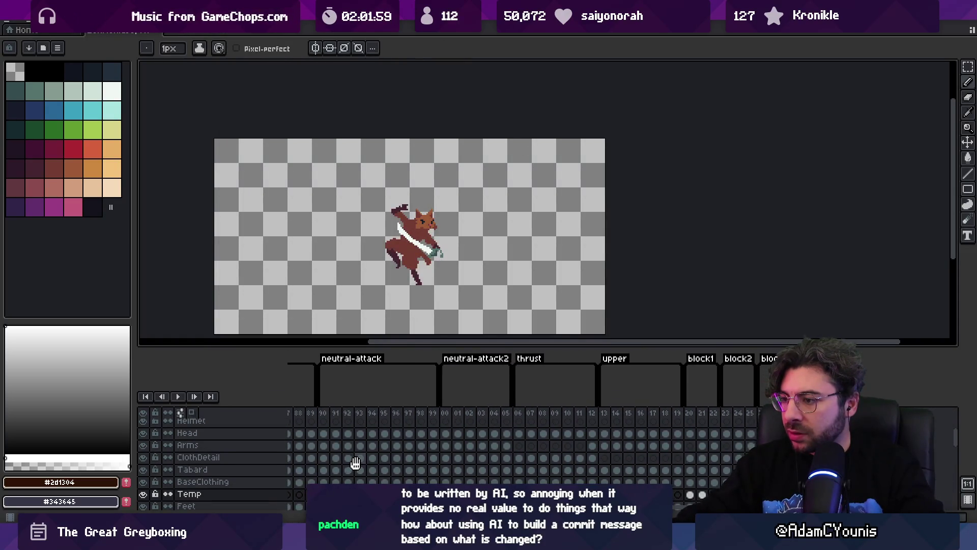
scroll(406, 464, left, 10)
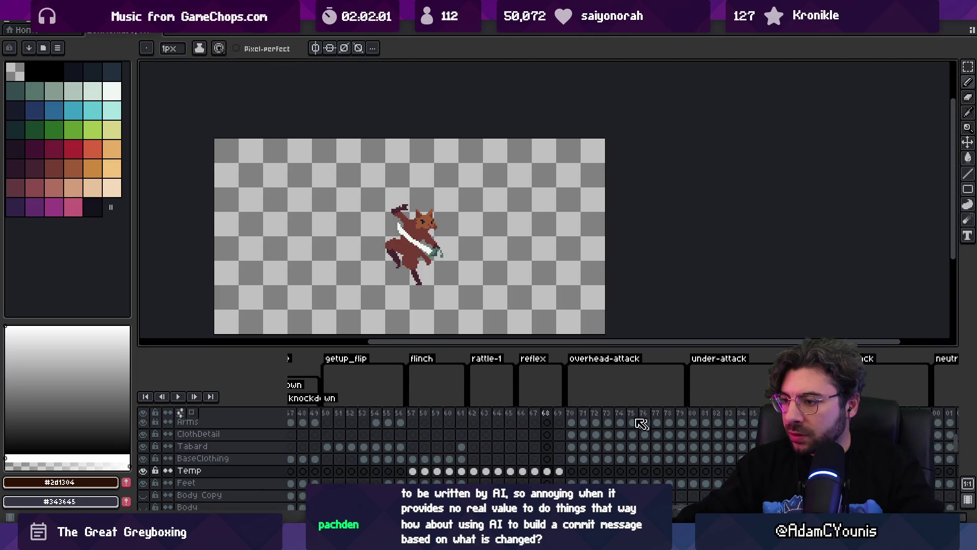
mouse_move(559, 414)
mouse_down()
mouse_move(466, 416)
mouse_move(544, 414)
mouse_move(496, 414)
mouse_up()
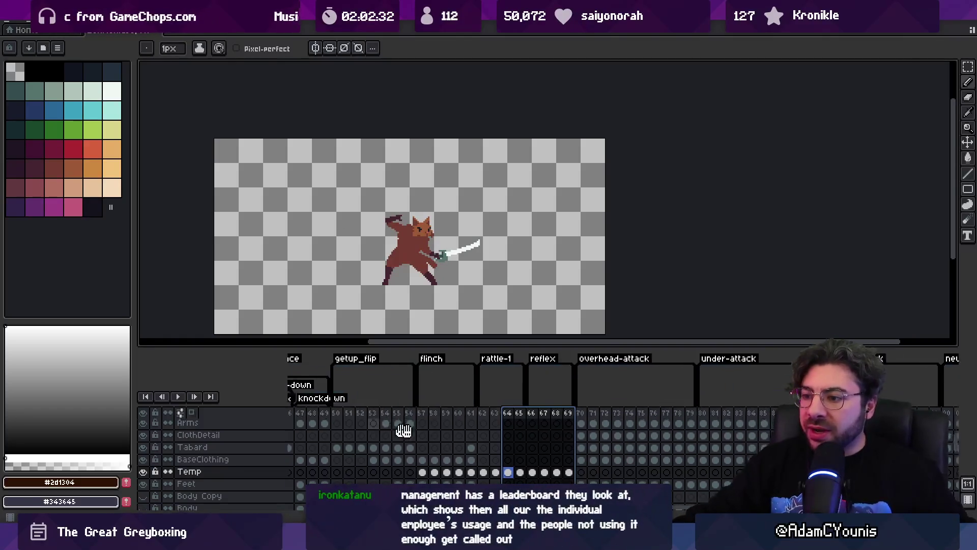
scroll(494, 433, left, 10)
scroll(494, 432, up, 1)
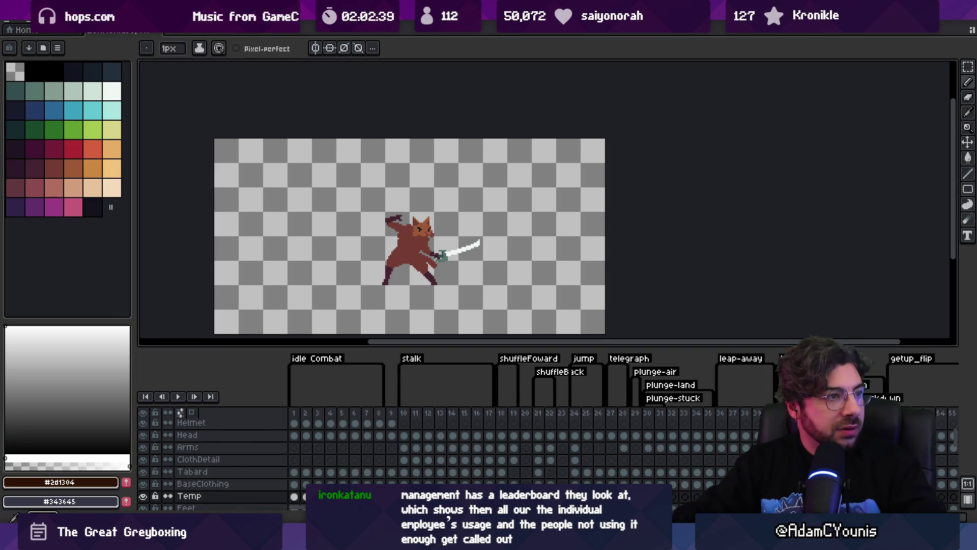
drag(294, 413, 610, 424)
key(plus)
Select frames 21–23, then preview the neutral-attack frames 89–96.
drag(538, 413, 768, 413)
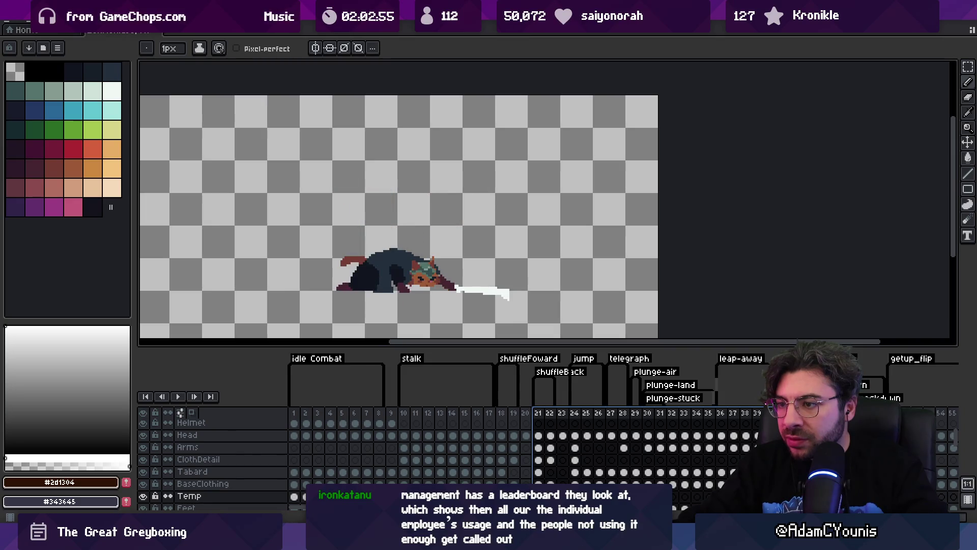
scroll(528, 458, right, 10)
mouse_move(398, 412)
mouse_down()
mouse_move(763, 409)
mouse_move(581, 447)
mouse_up()
mouse_move(615, 413)
mouse_down()
mouse_move(763, 415)
mouse_move(605, 415)
mouse_move(733, 407)
mouse_move(631, 412)
mouse_move(697, 413)
mouse_up()
key(Return)
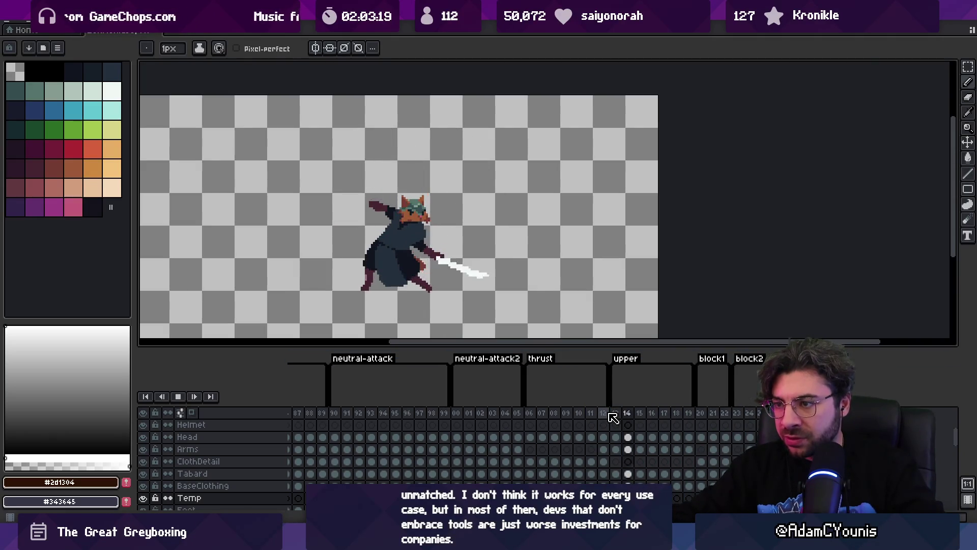
key(Return)
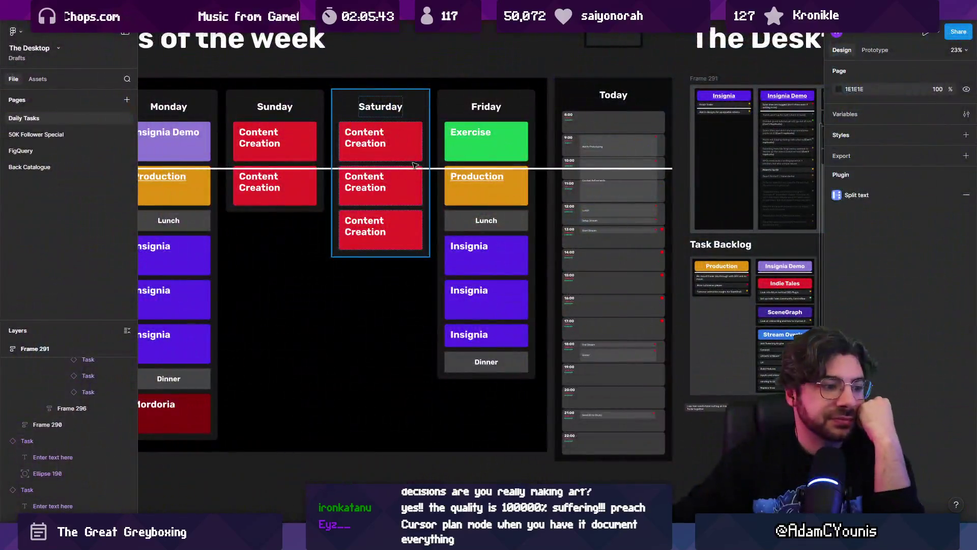
Scroll past the week schedule frame and select Frame 291, The Desktop task board.
click(384, 275)
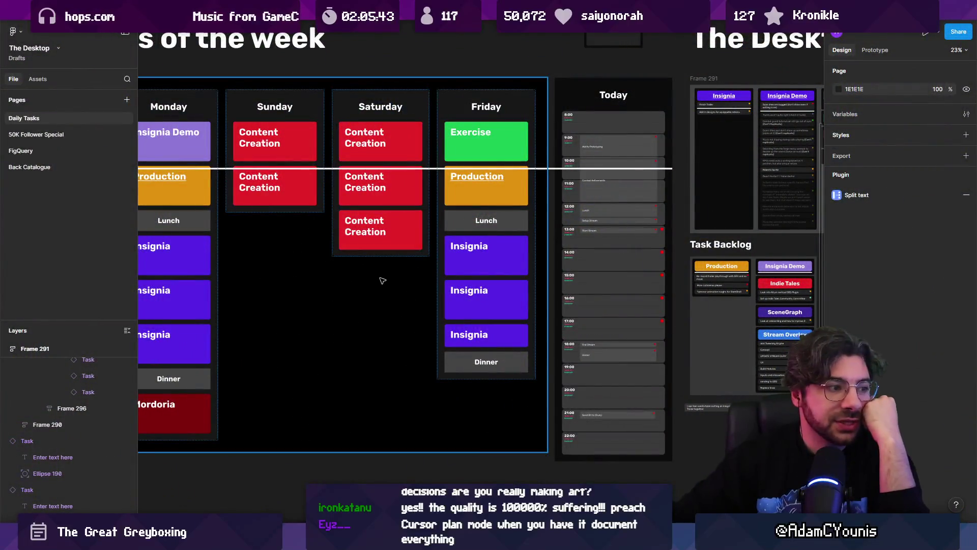
scroll(343, 301, right, 3)
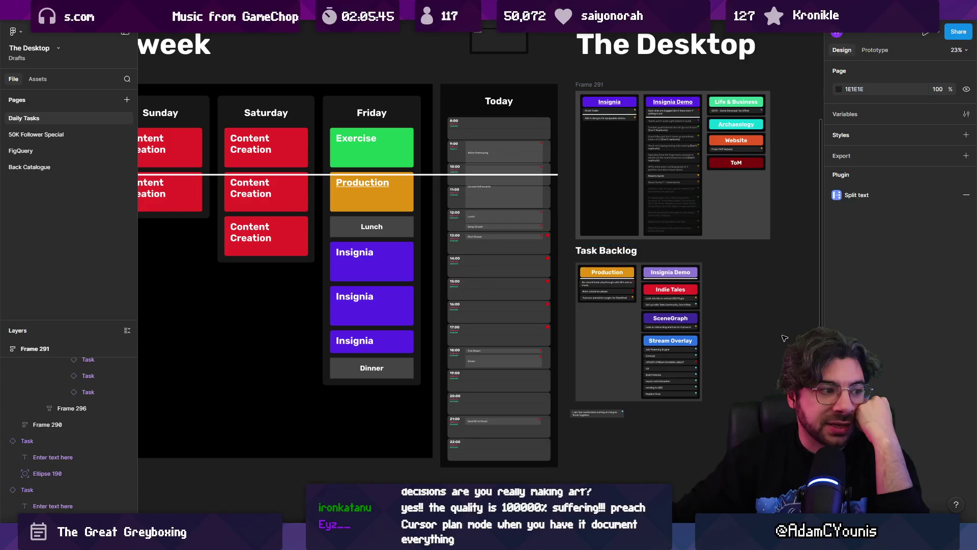
click(763, 325)
scroll(737, 325, right, 3)
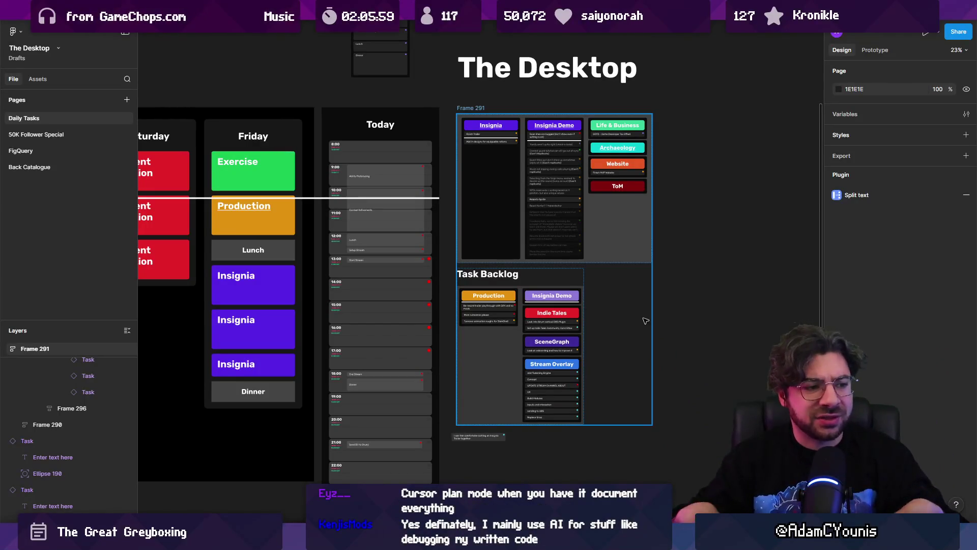
click(703, 286)
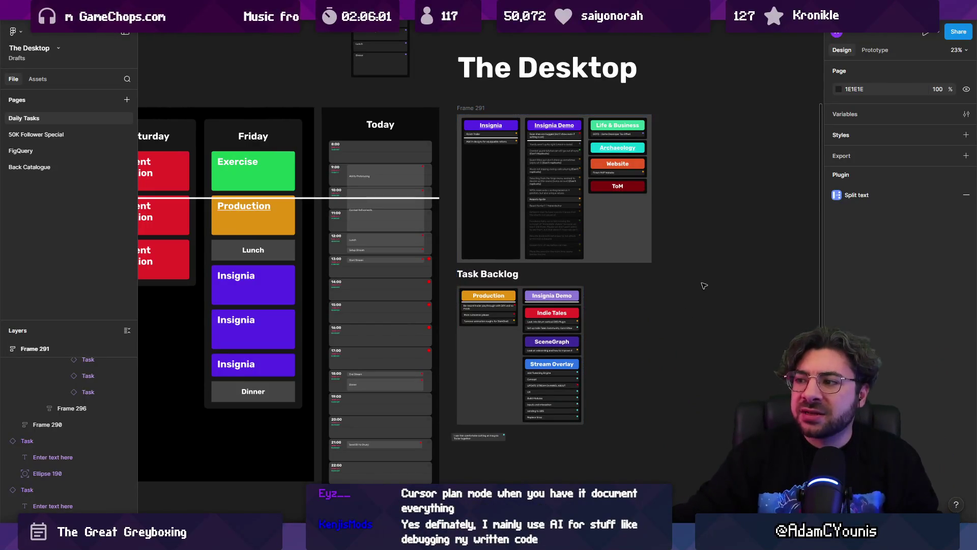
click(651, 277)
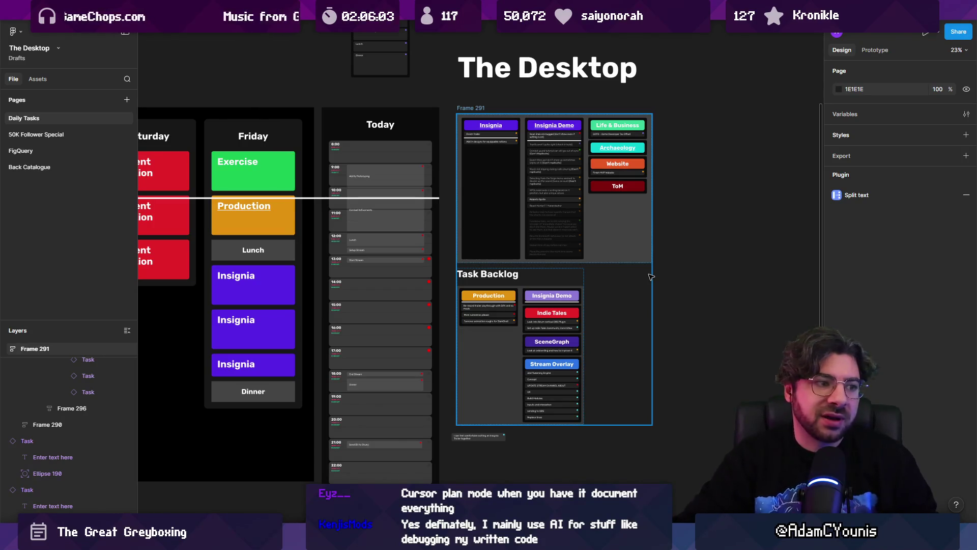
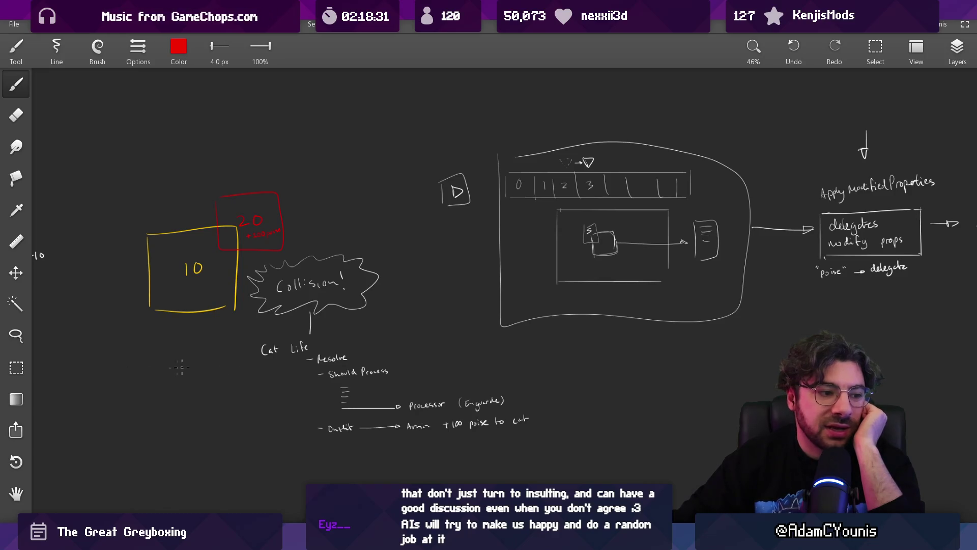
Switch from the whiteboard sketch back to the Unity editor's SceneGraph view of Ohrenstead Overlook.
key(alt+Tab)
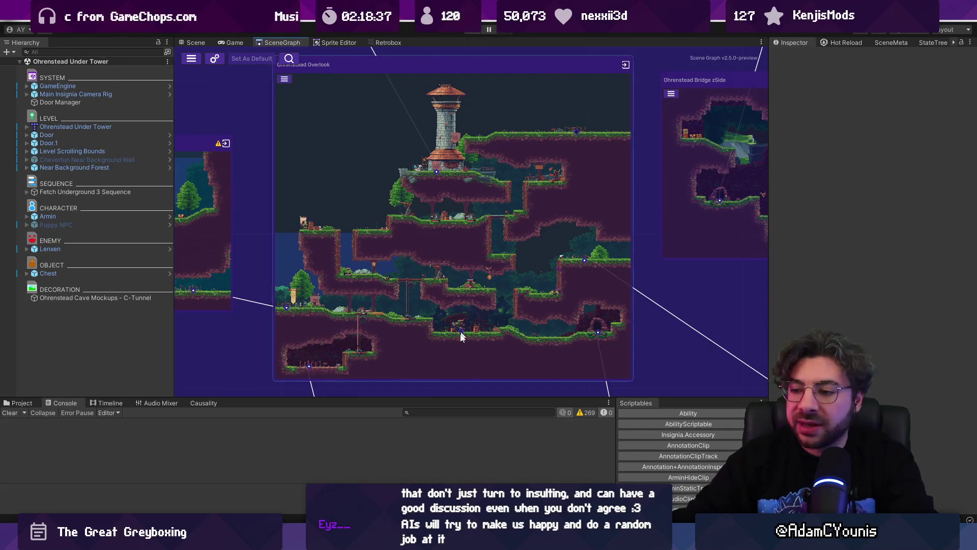
Raise the console divider slightly and show the Scene view of Ohrenstead Under Tower.
drag(309, 396, 309, 383)
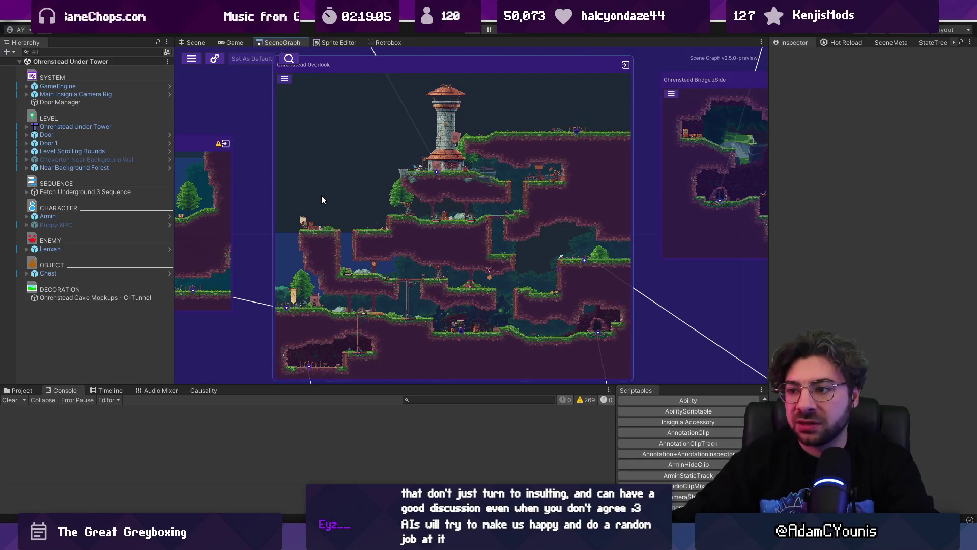
click(195, 42)
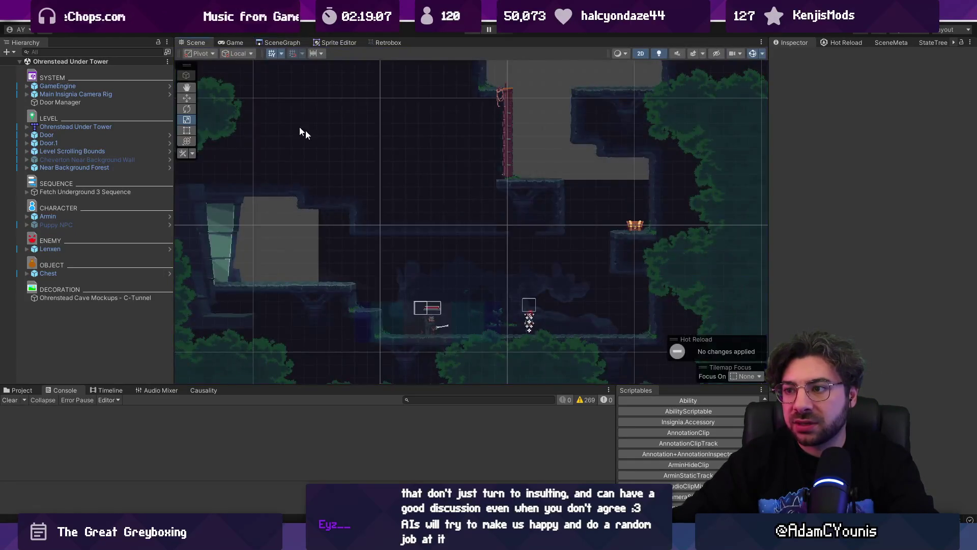
Open the Ohrenstead Overlook level from the scene graph and frame the view on Berta.1.
click(278, 42)
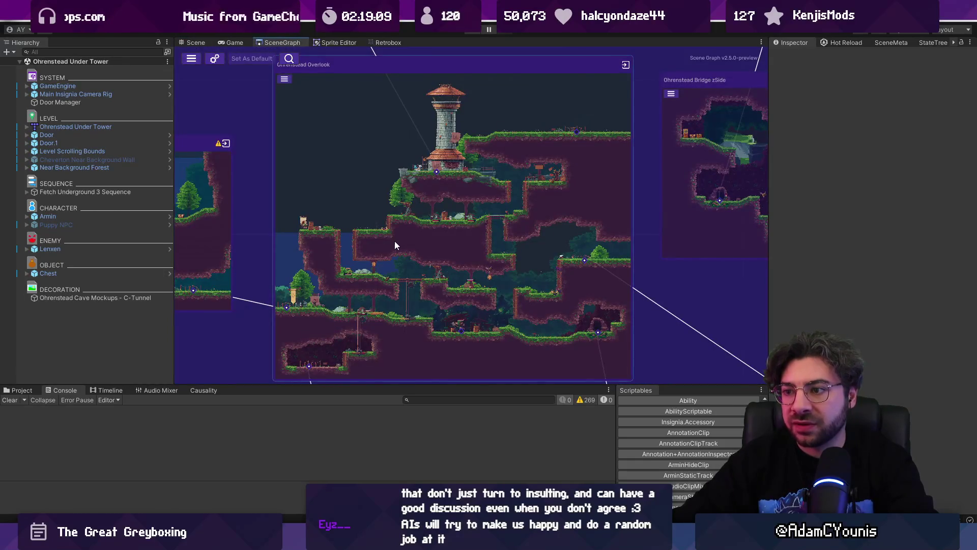
double_click(393, 239)
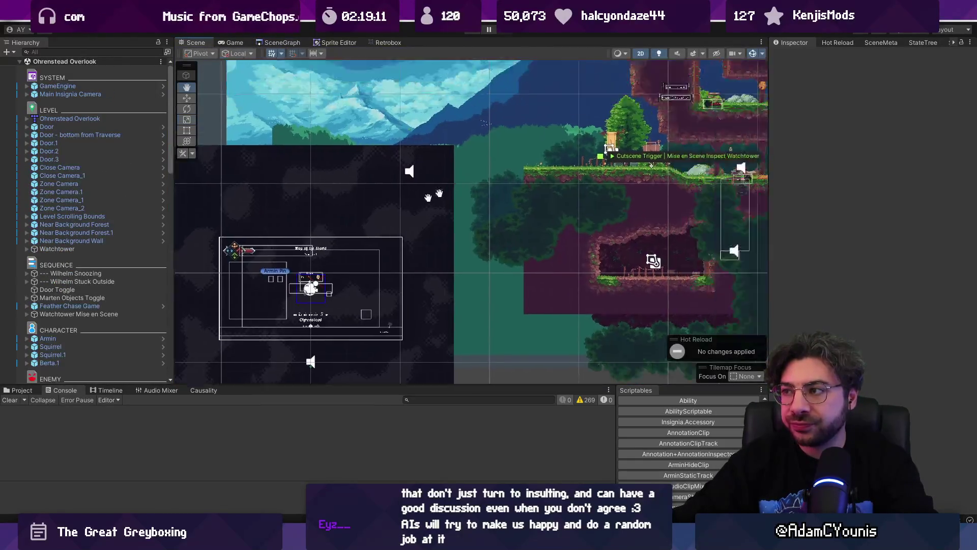
click(431, 190)
key(f)
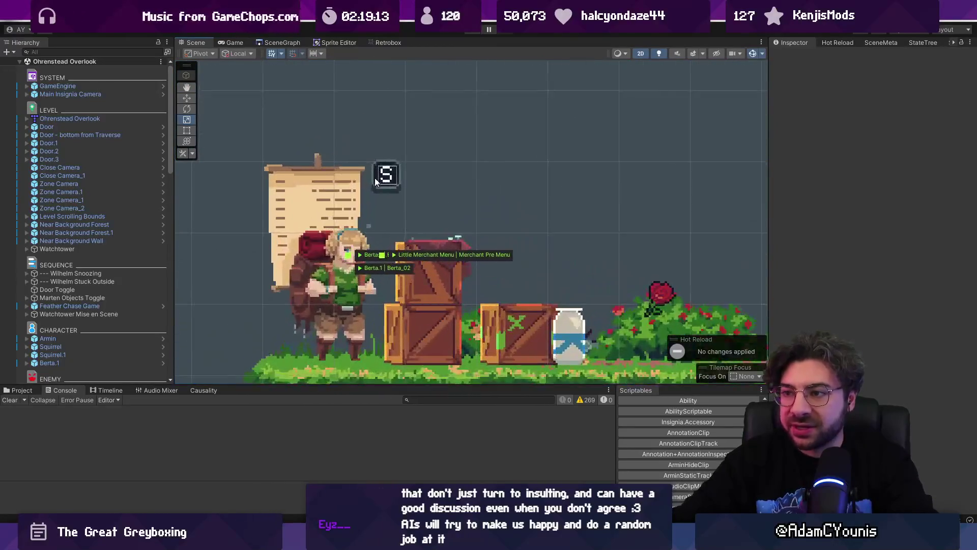
Select the merchant's ButtonPrompt, confirm its Button is Special, and open its script.
click(396, 173)
click(397, 173)
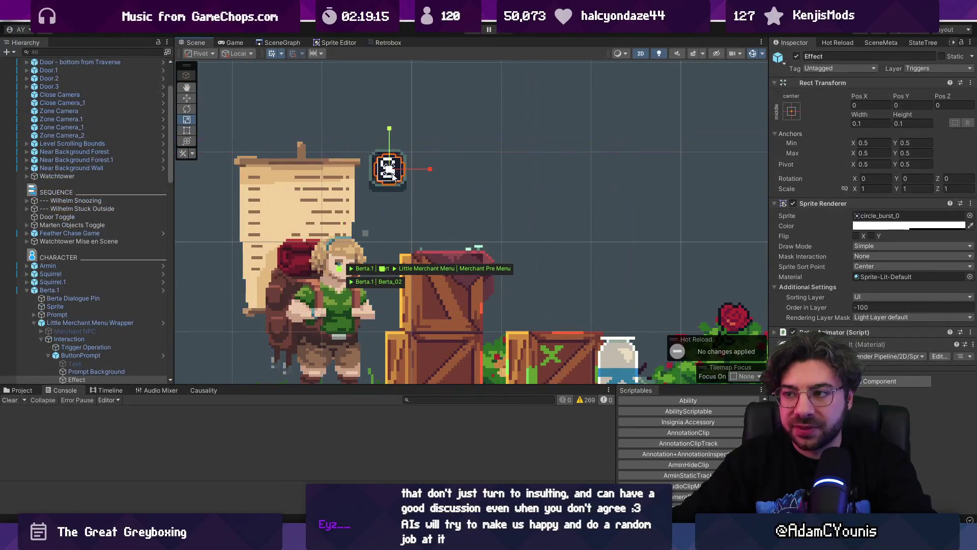
click(109, 262)
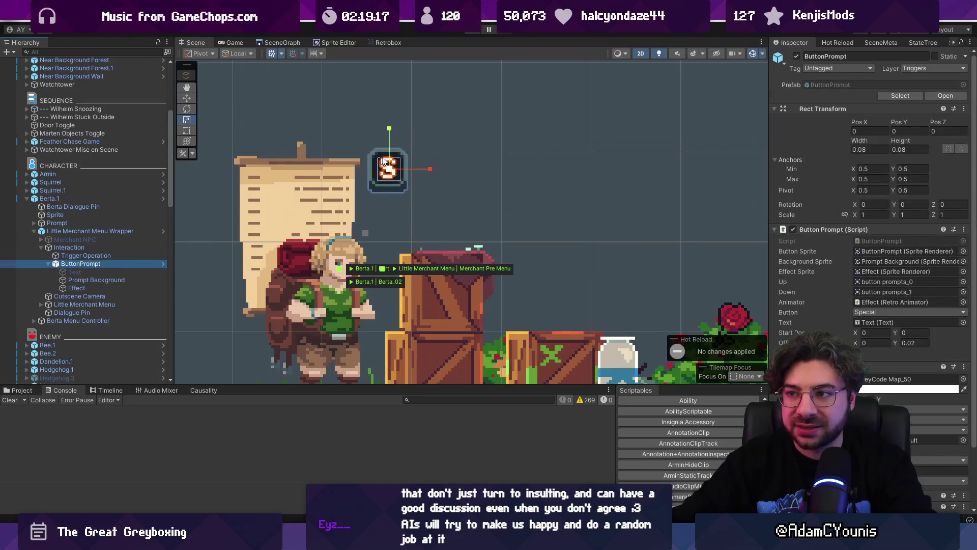
scroll(865, 275, down, 3)
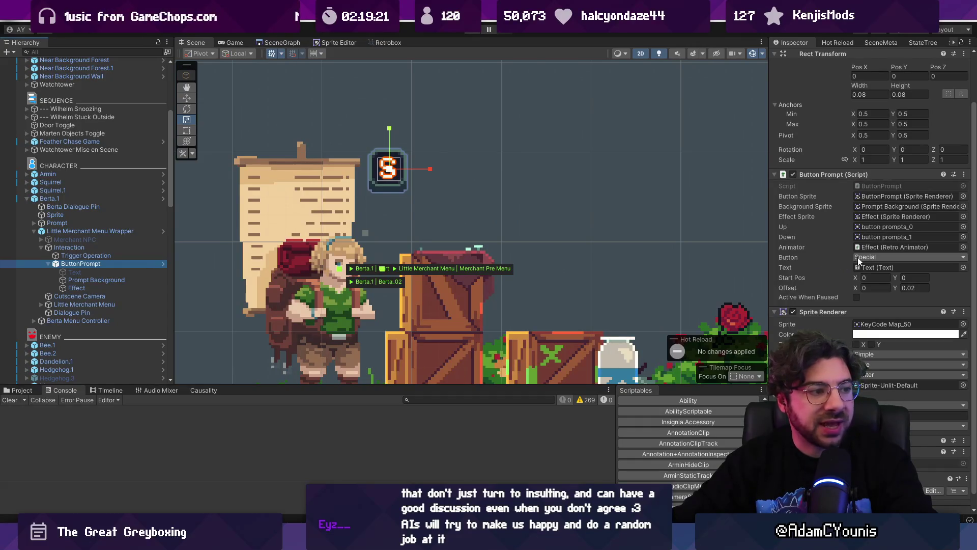
click(832, 257)
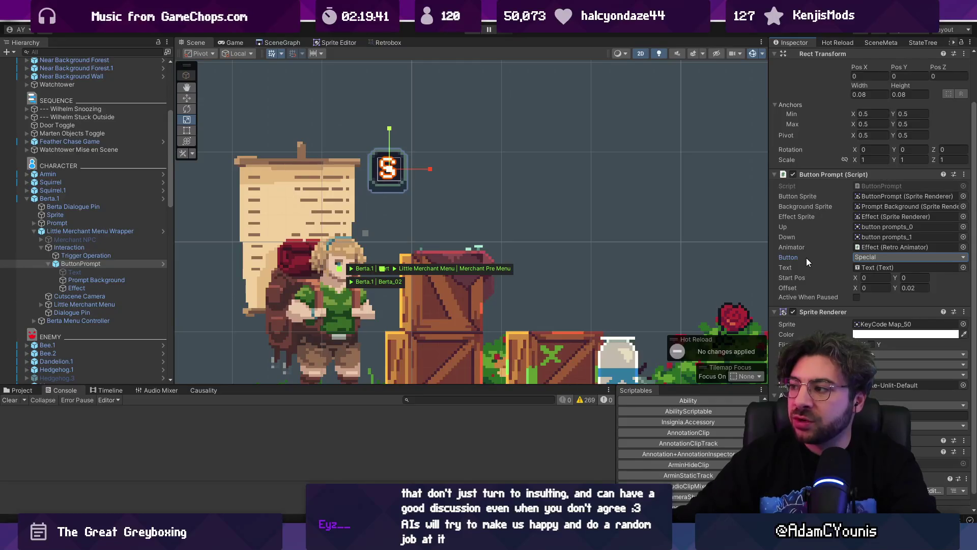
double_click(862, 186)
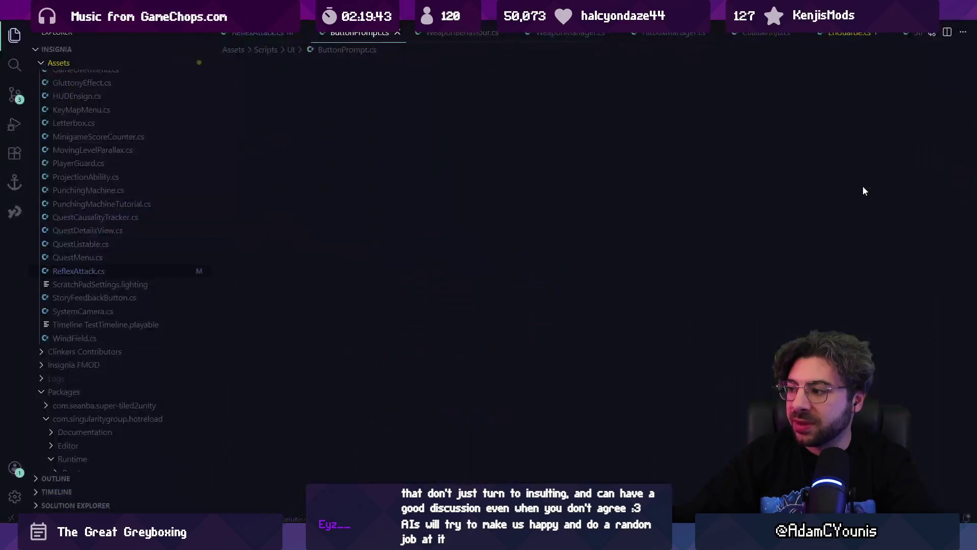
Peek the references of UpdateAppearance in ButtonPrompt.cs, visiting its call inside Update.
scroll(467, 246, down, 15)
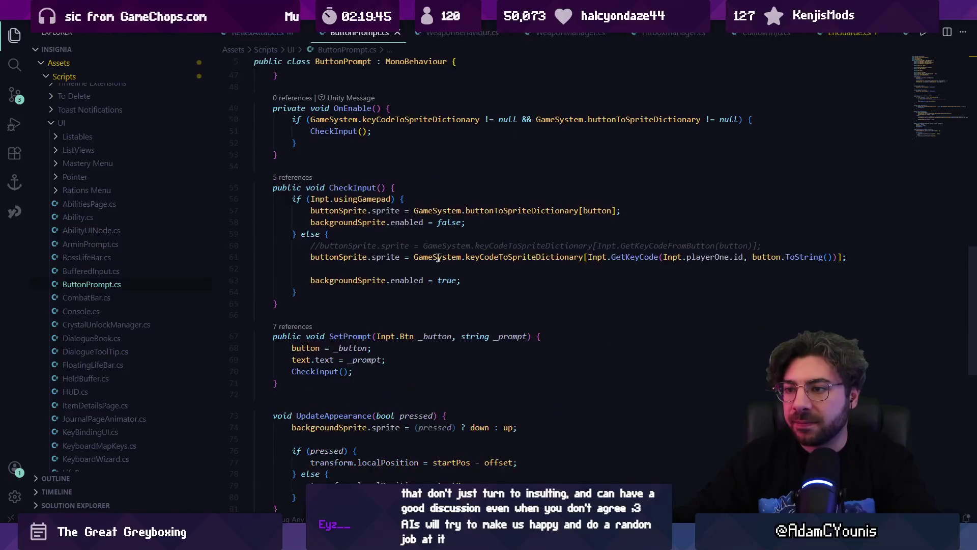
scroll(434, 257, up, 4)
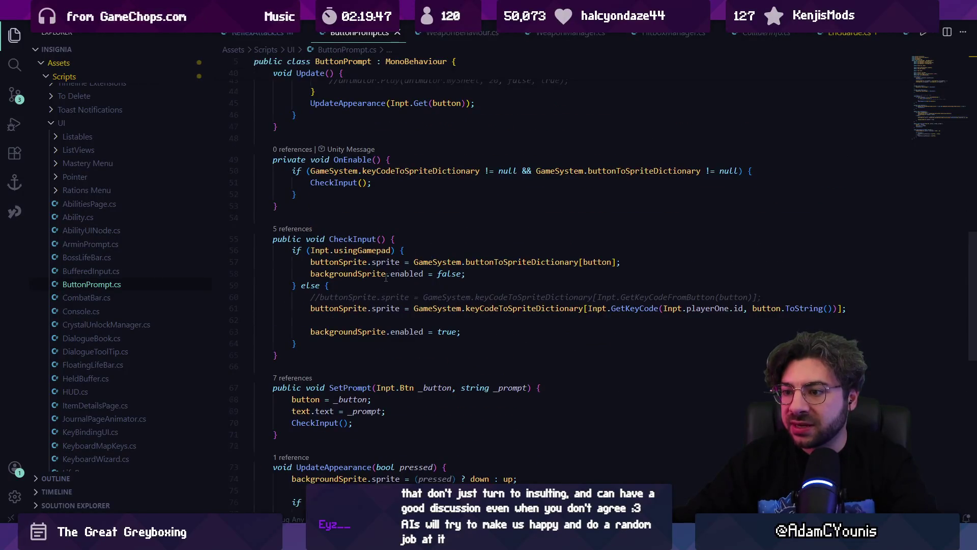
scroll(386, 277, down, 4)
ctrl+click(320, 313)
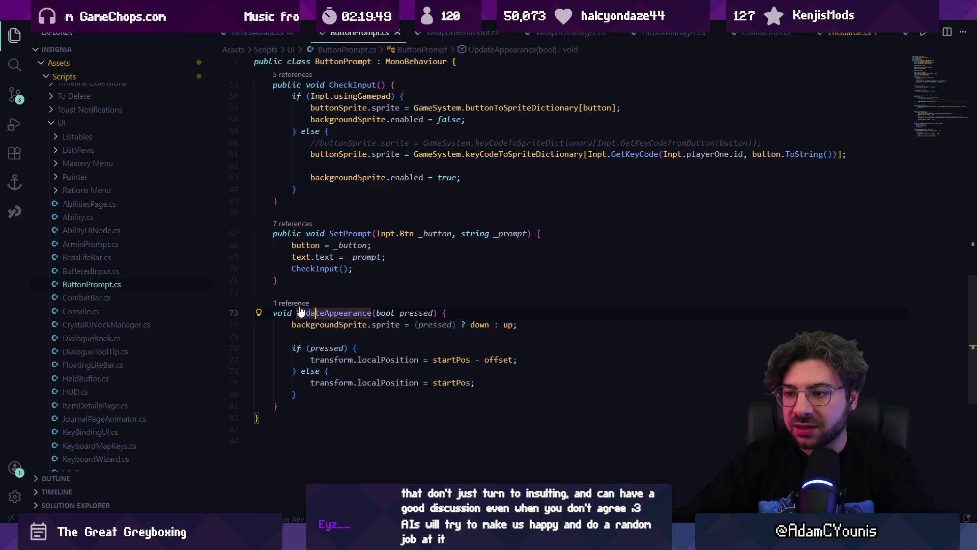
click(600, 262)
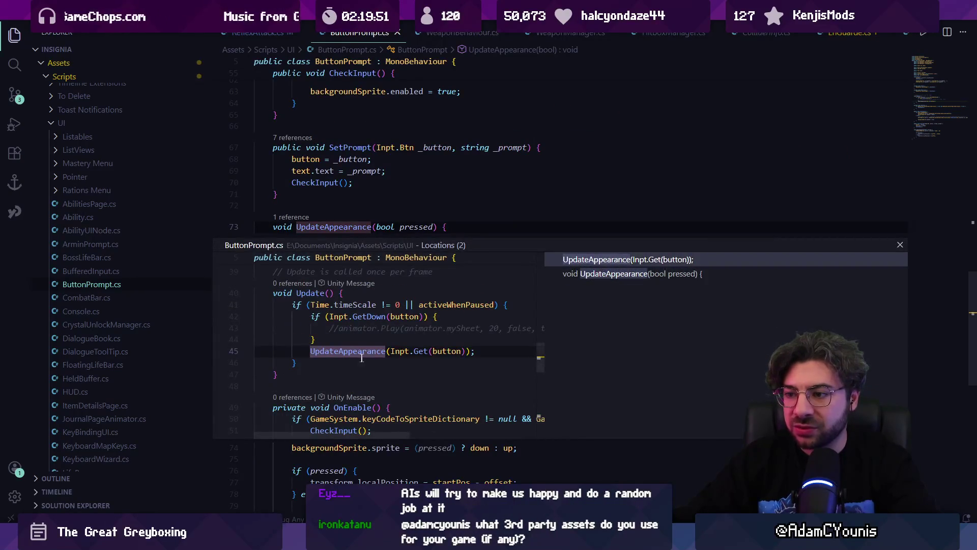
double_click(599, 262)
key(alt+Left)
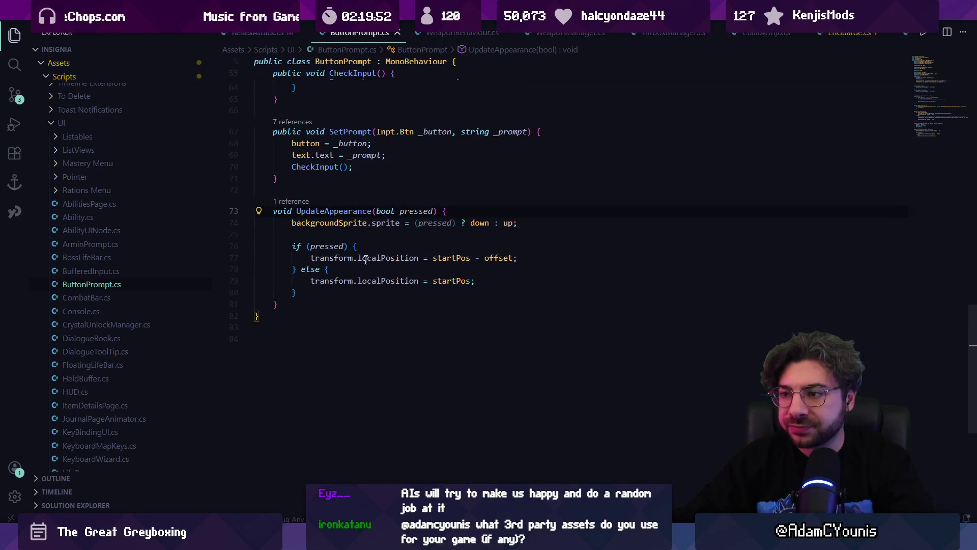
Inspect CheckInput's keyboard/gamepad sprite logic, tracing buttonSprite, keyCodeToSpriteDictionary and sprite, then return to Unity.
scroll(449, 240, up, 5)
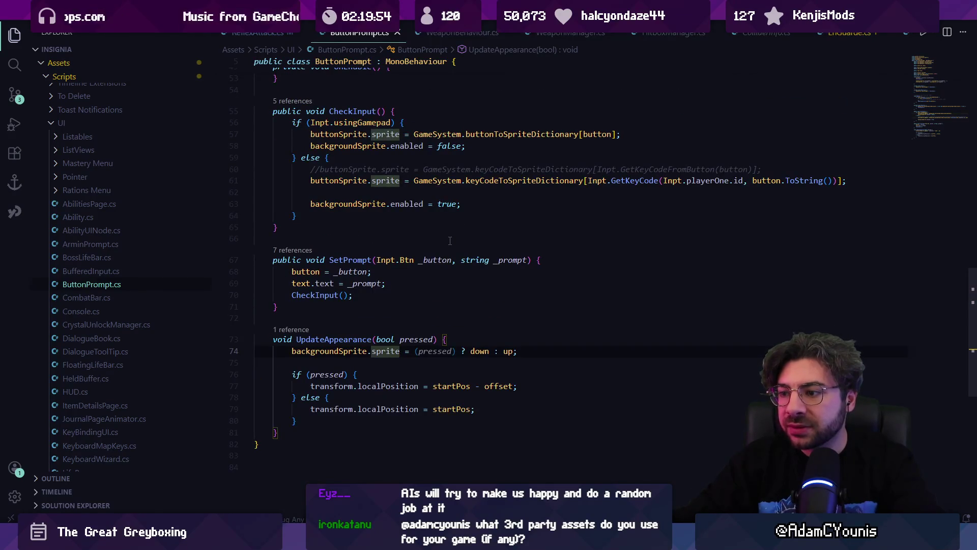
scroll(450, 241, up, 3)
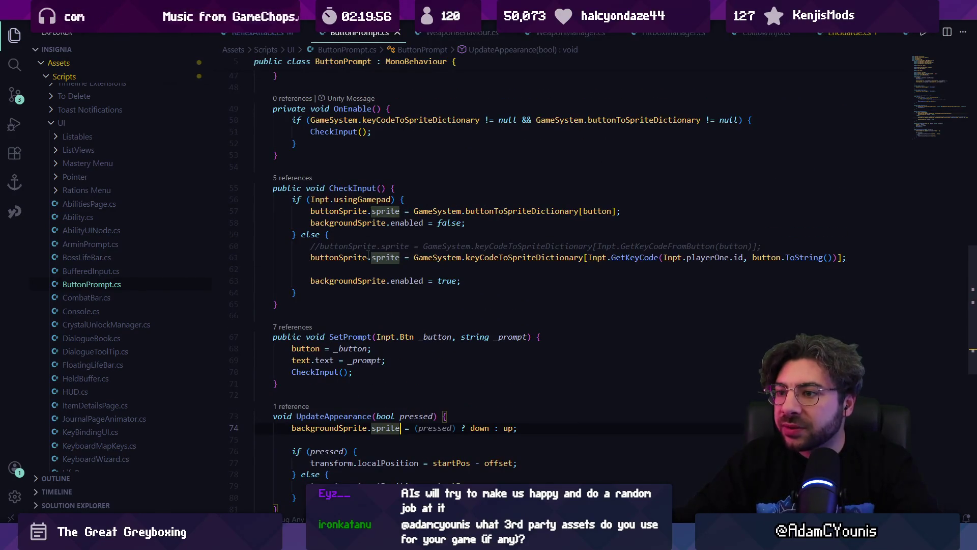
click(368, 257)
click(498, 257)
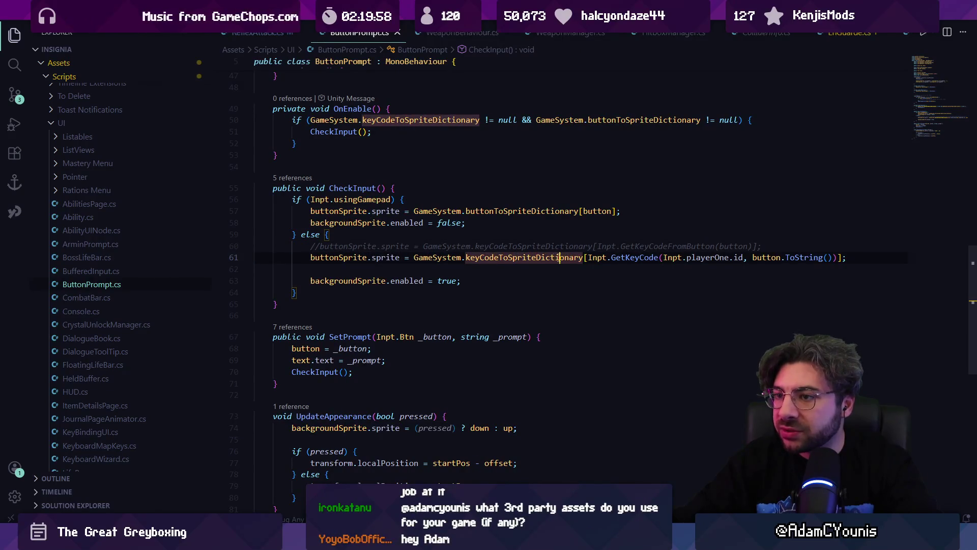
mouse_move(291, 199)
mouse_down()
mouse_move(325, 280)
mouse_move(298, 293)
mouse_move(263, 209)
mouse_up()
click(319, 288)
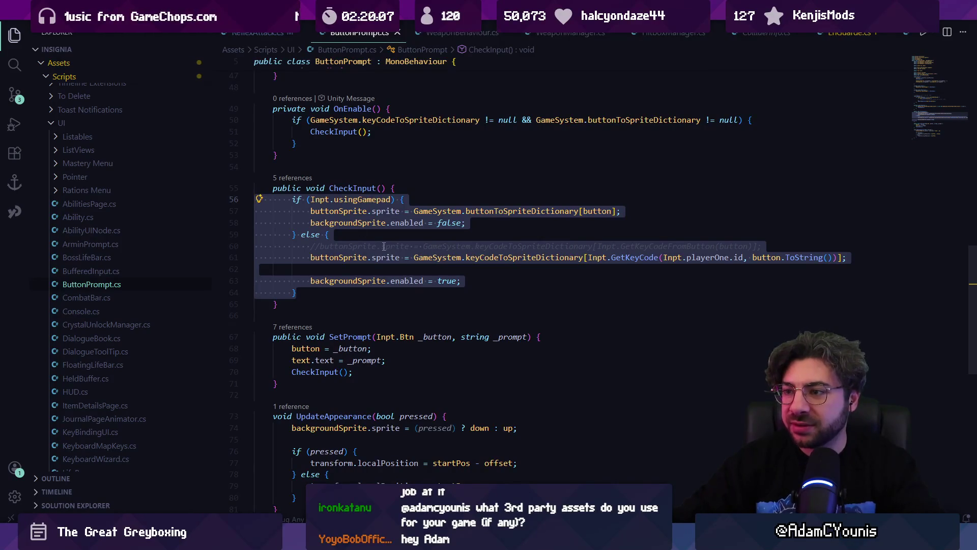
click(385, 211)
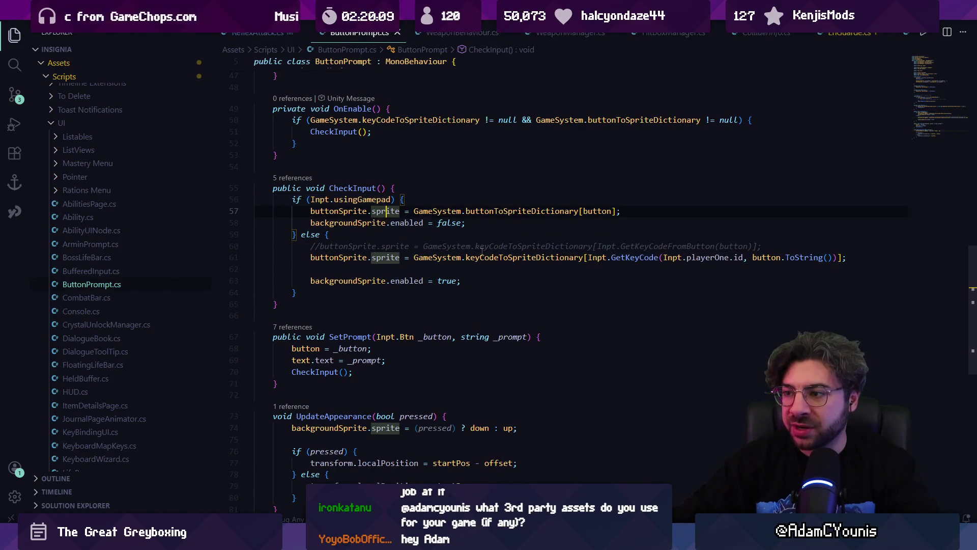
click(688, 268)
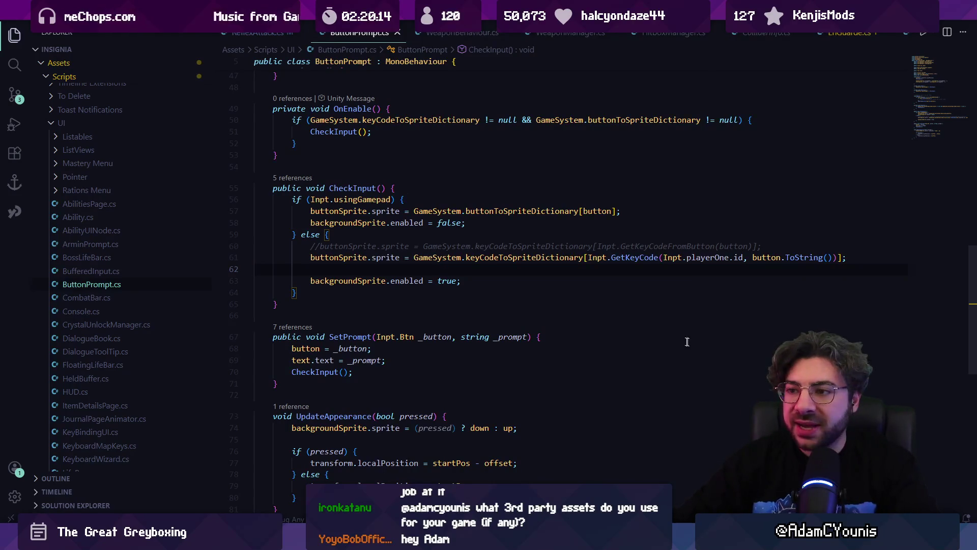
click(339, 295)
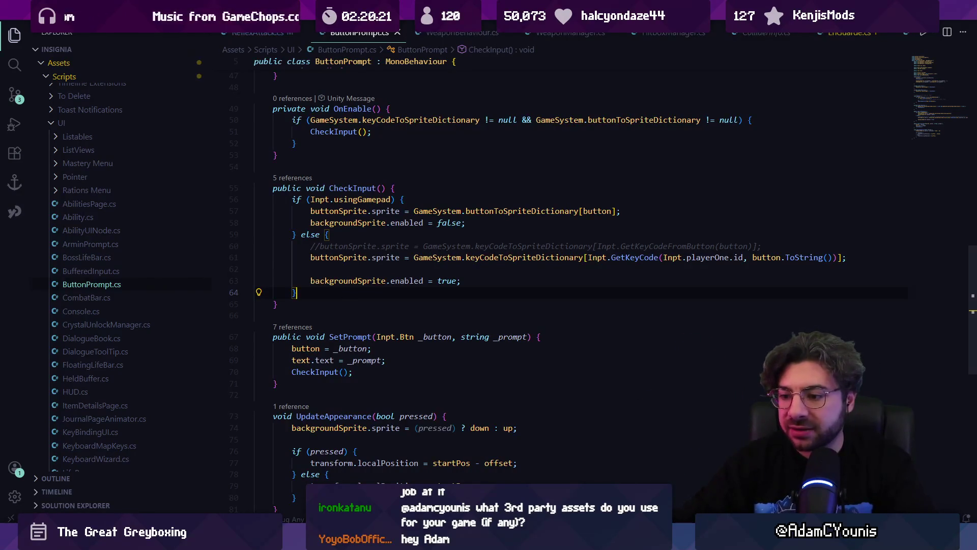
key(alt+Tab)
Open the Package Manager and list only packages In Project.
click(358, 14)
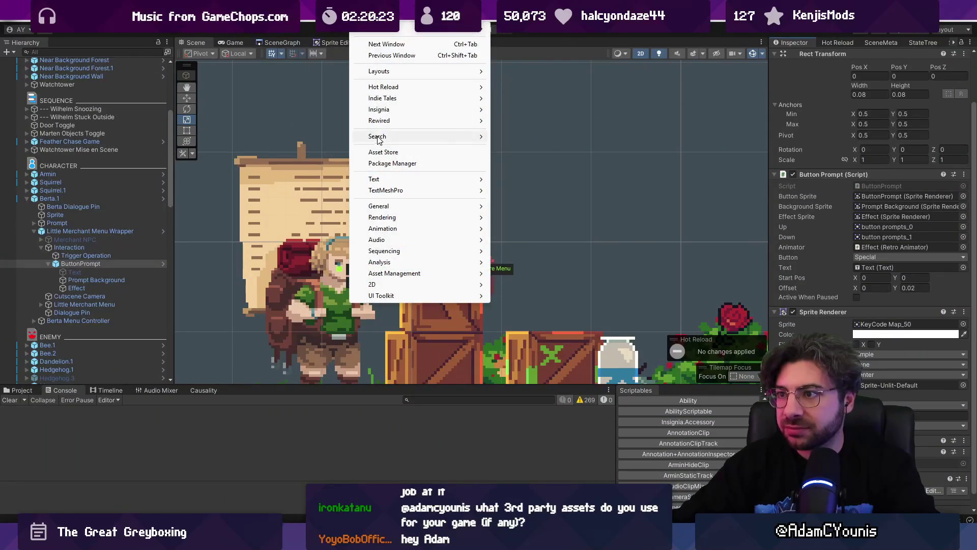
click(391, 164)
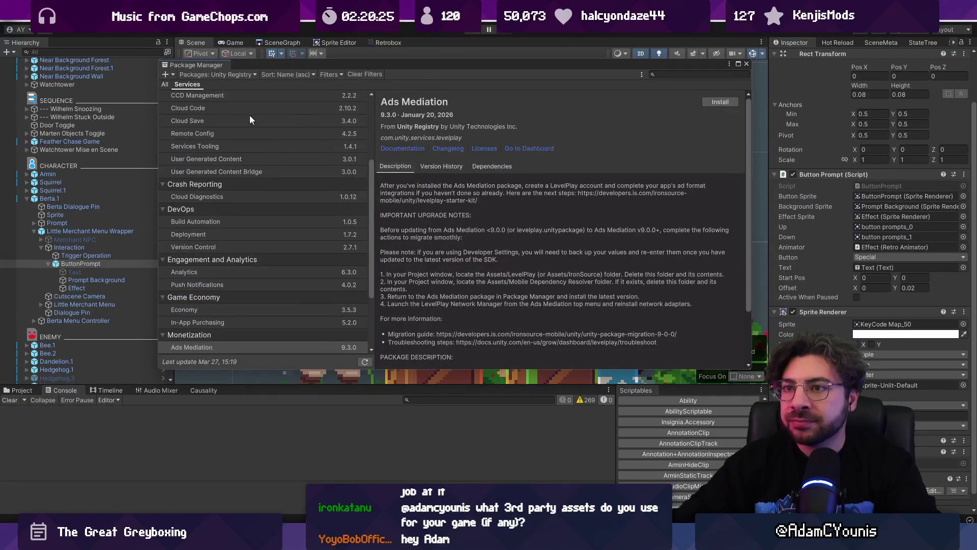
scroll(249, 115, up, 5)
click(228, 75)
click(240, 110)
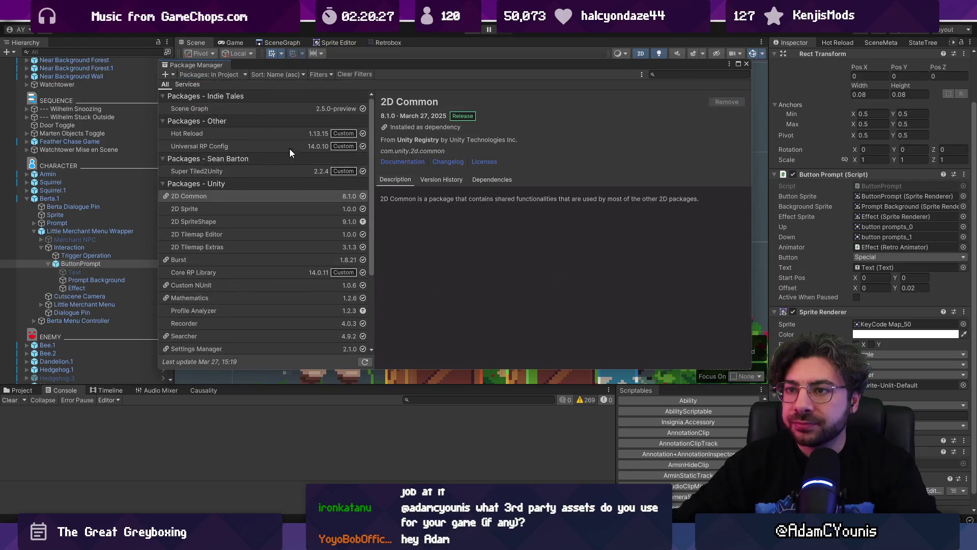
scroll(239, 178, down, 3)
scroll(240, 185, up, 3)
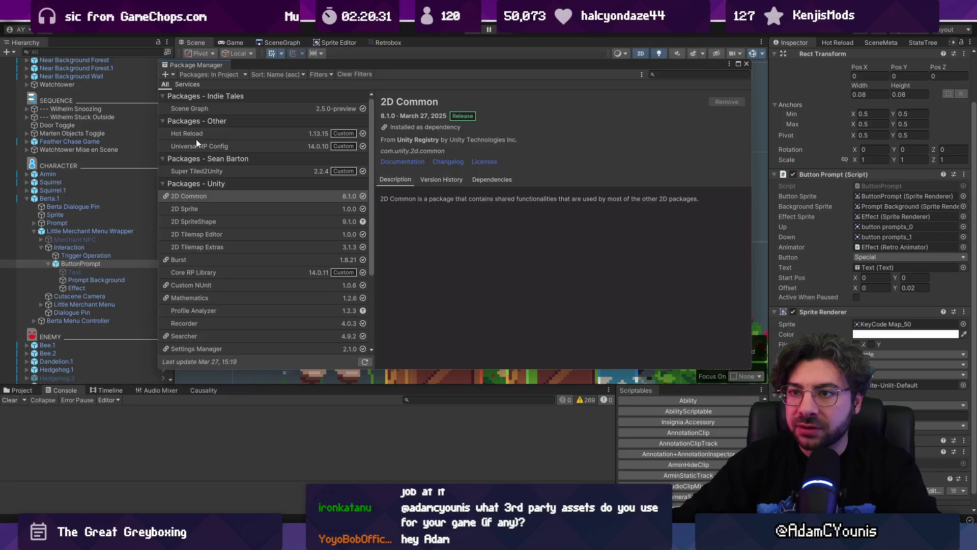
Review the Hot Reload, Super Tiled2Unity and Scene Graph 2.5.0-preview package details, then close.
click(218, 133)
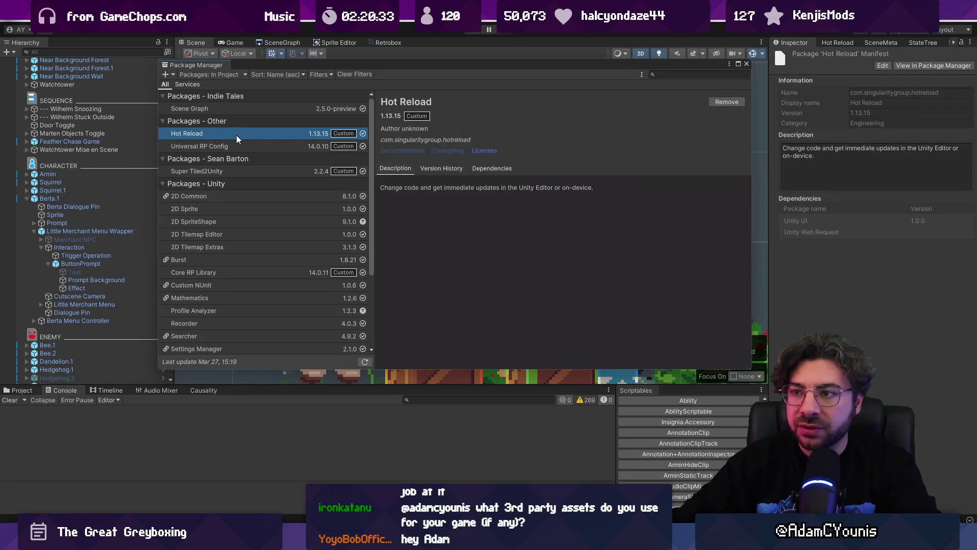
click(219, 170)
click(205, 108)
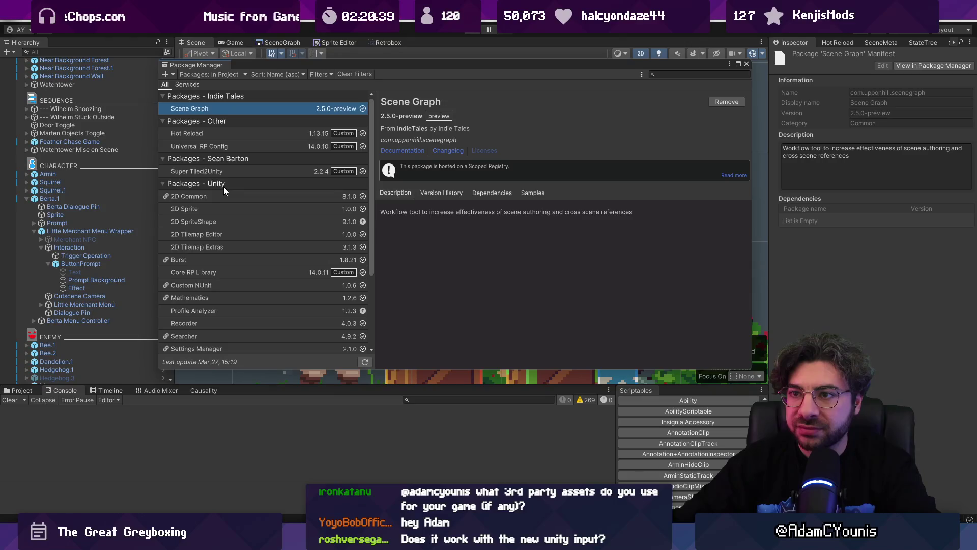
scroll(224, 187, down, 3)
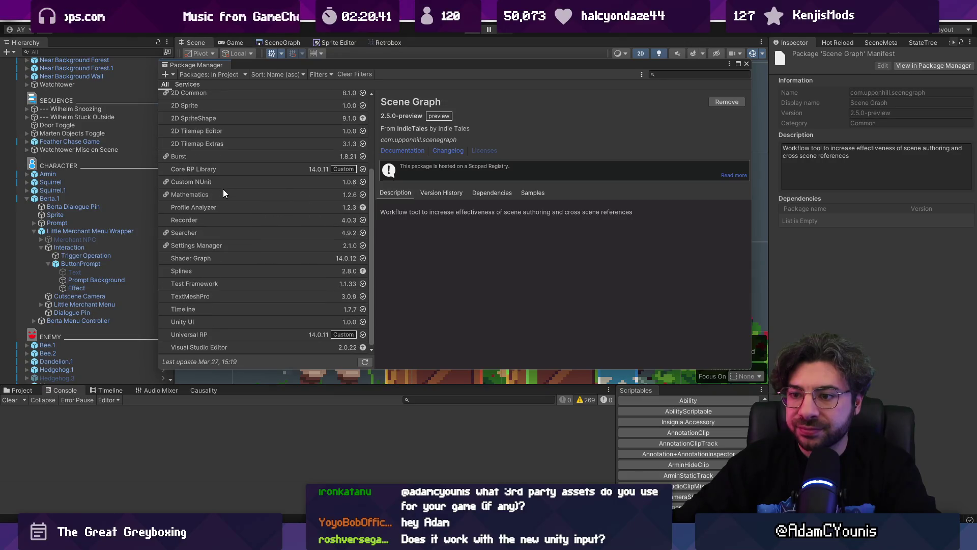
scroll(224, 189, up, 3)
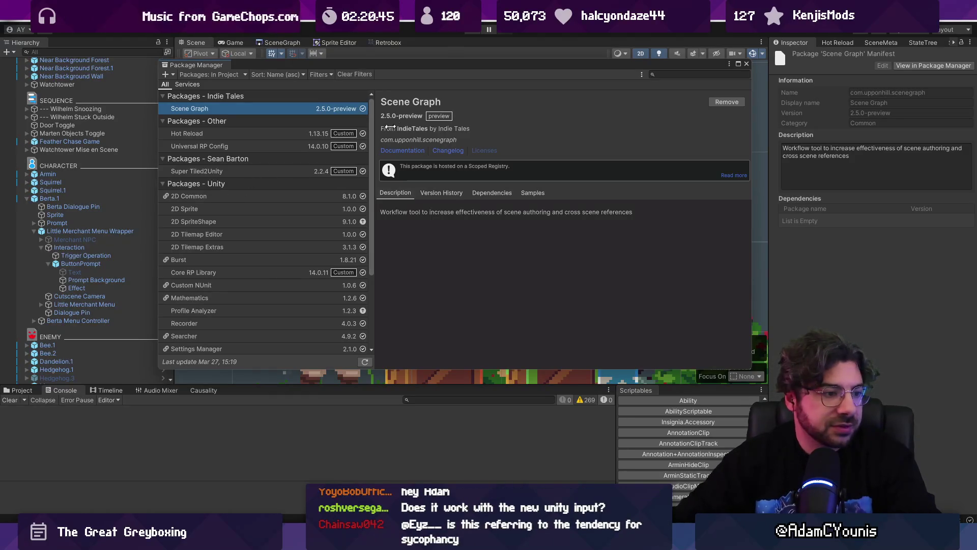
click(745, 63)
Browse the GameObject menu's Align options without choosing one, then return to the SceneGraph tab.
click(69, 10)
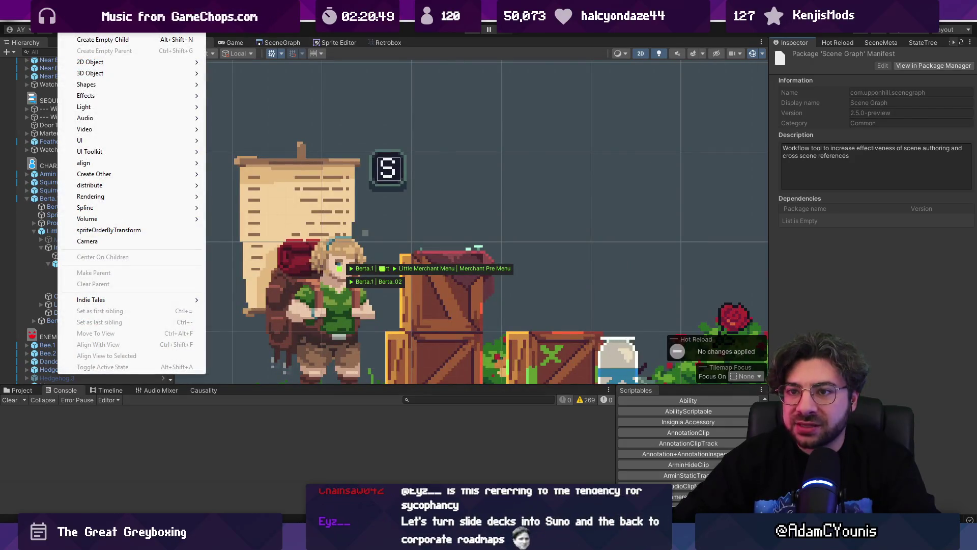
mouse_move(115, 163)
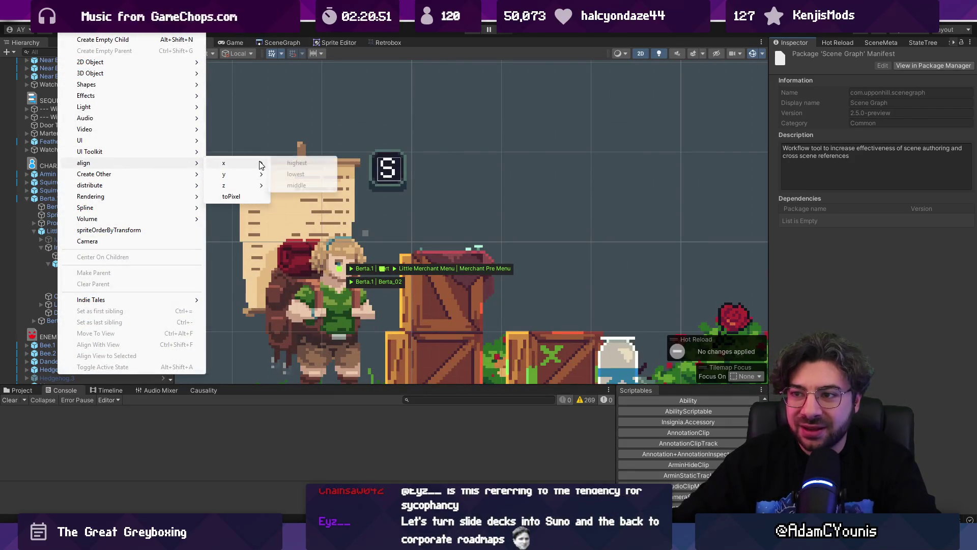
mouse_move(261, 180)
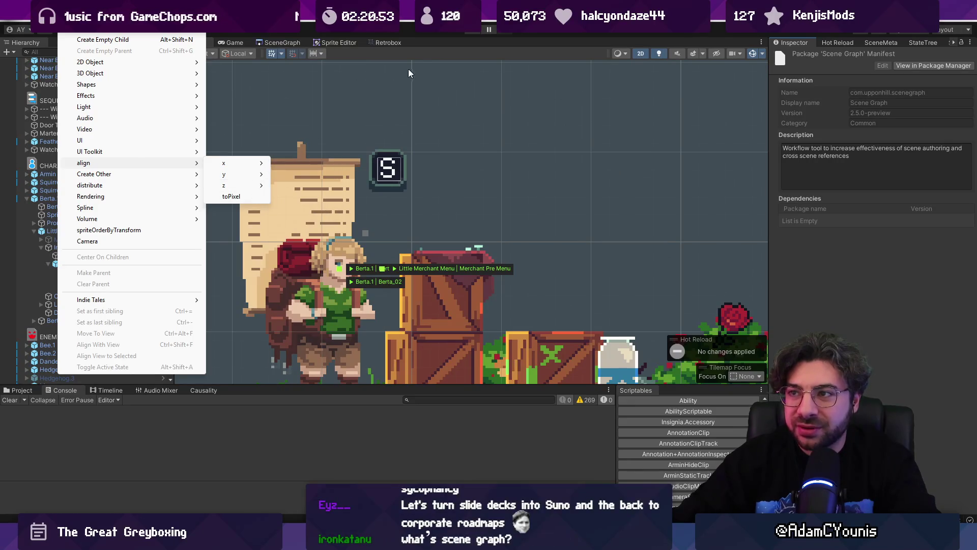
click(408, 69)
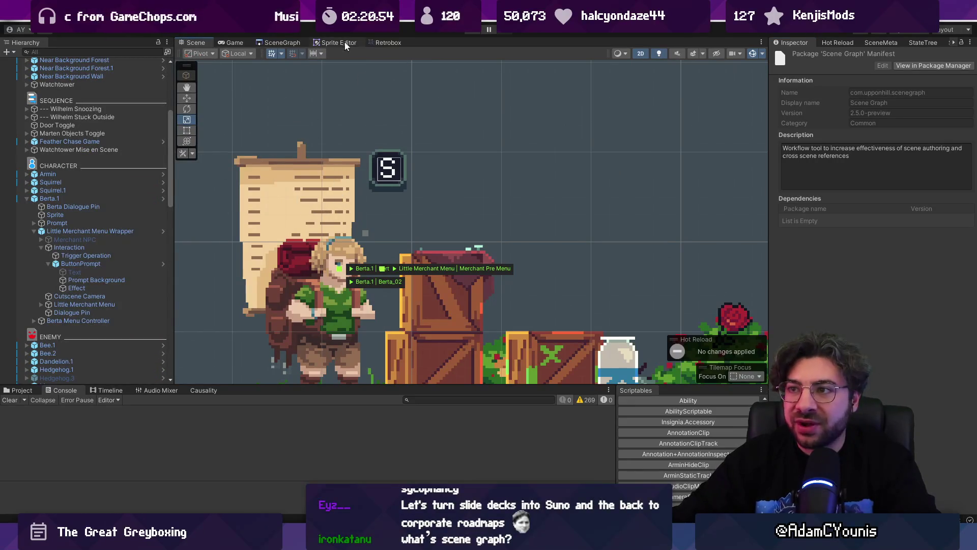
click(283, 42)
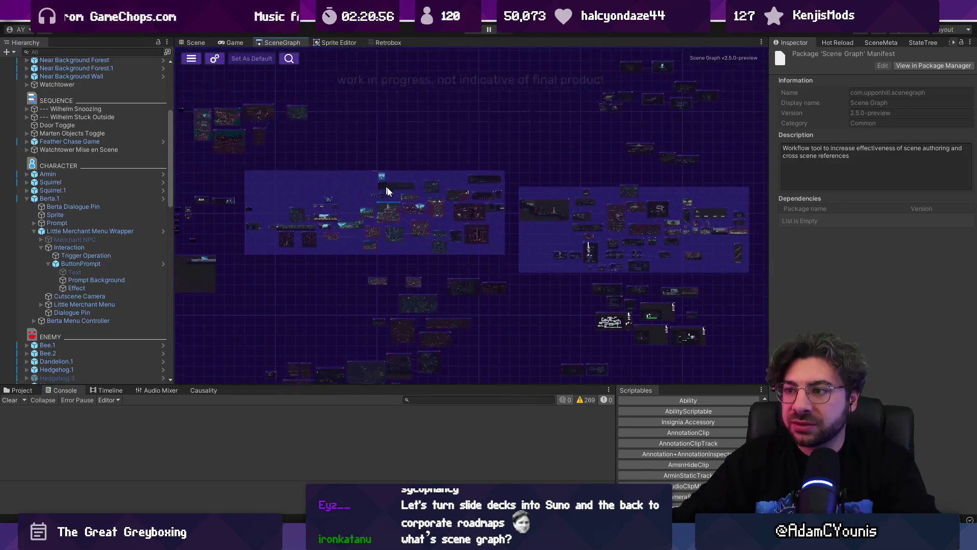
Zoom the SceneGraph canvas in on the tower scene node.
scroll(534, 237, up, 5)
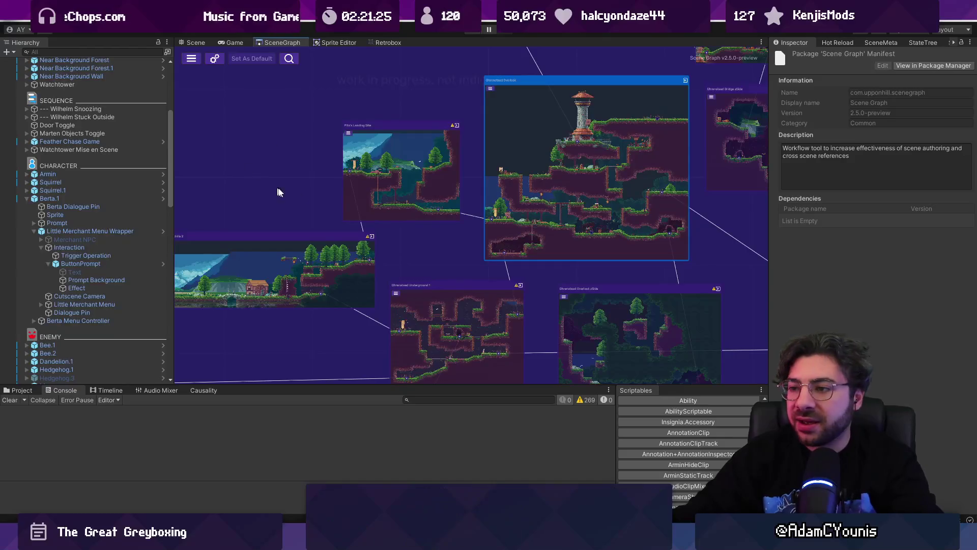
Zoom out and pan the SceneGraph canvas, lowering the Console splitter to heighten the graph panel.
scroll(366, 187, down, 5)
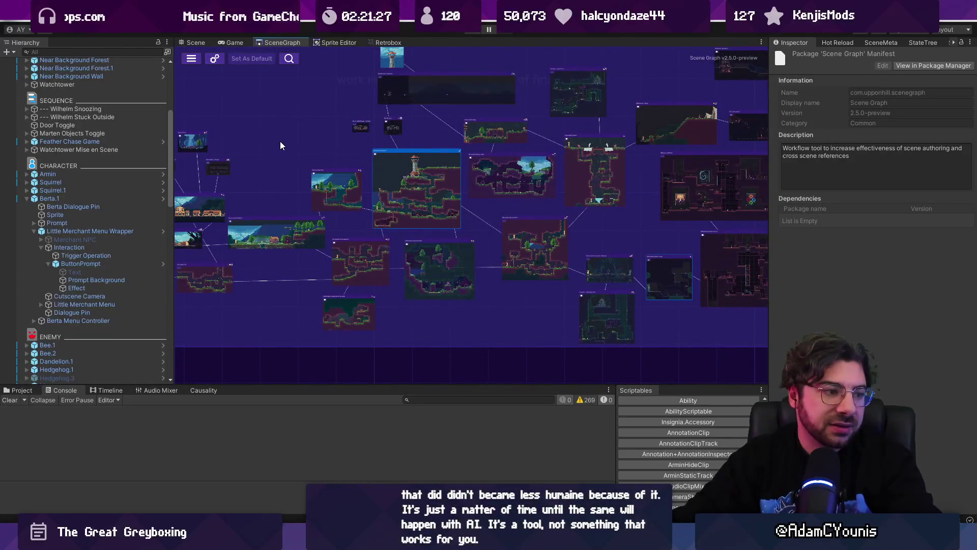
drag(280, 141, 290, 153)
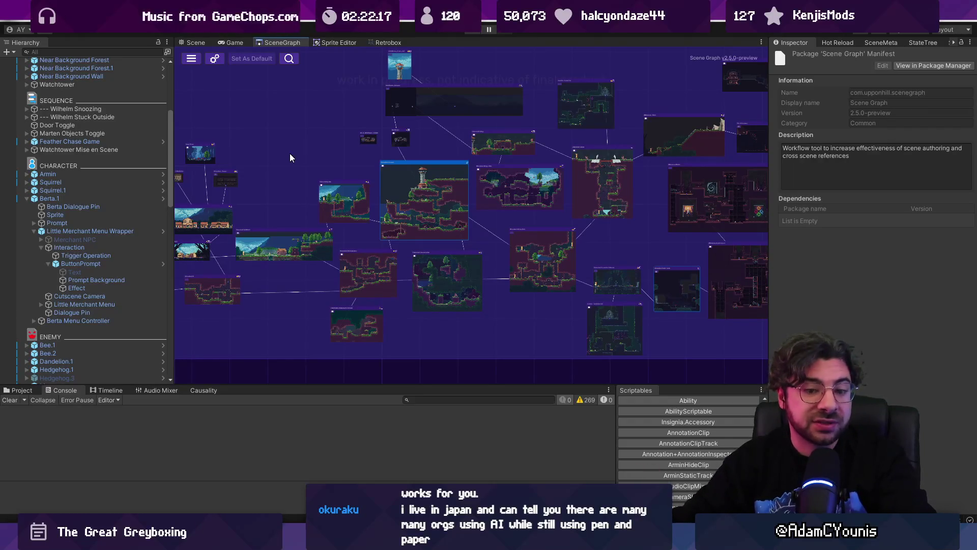
drag(507, 385, 515, 400)
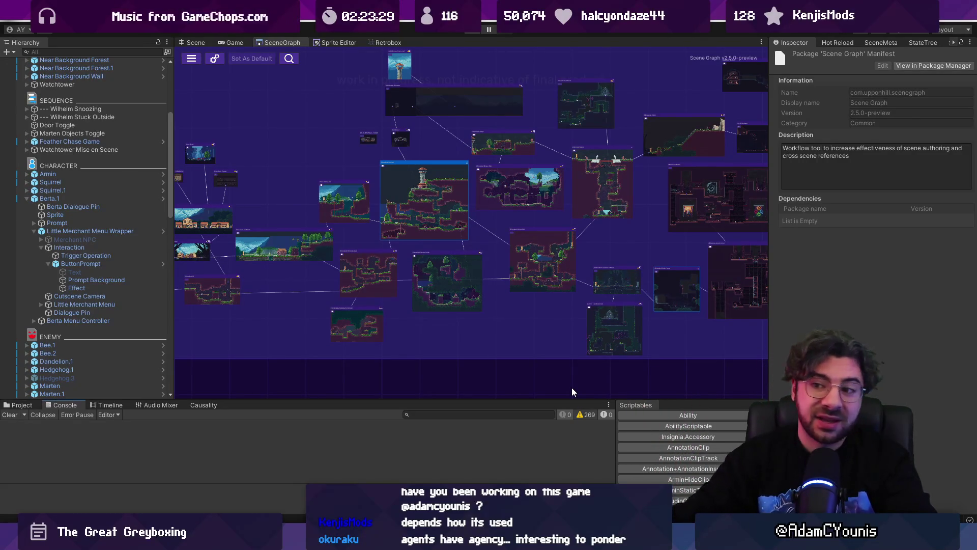
scroll(409, 355, down, 3)
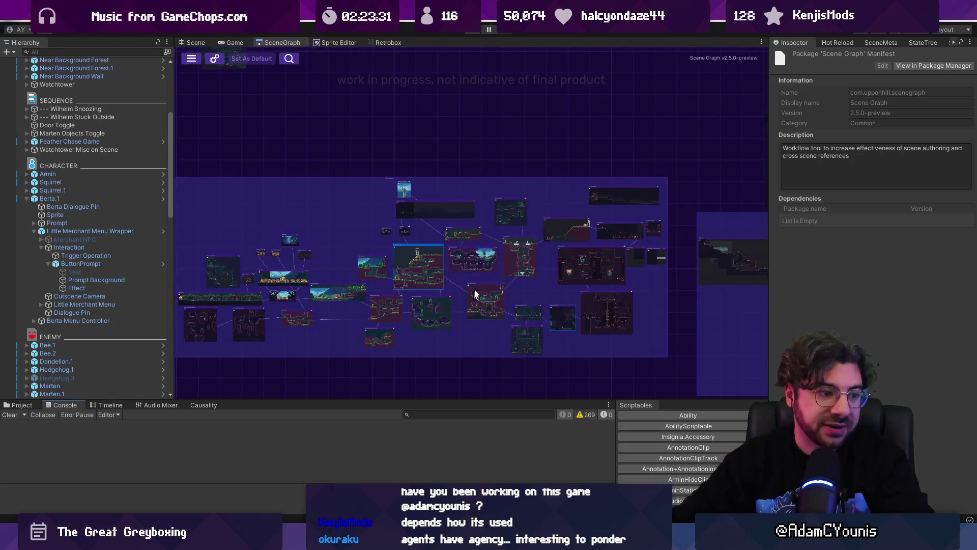
scroll(502, 260, down, 2)
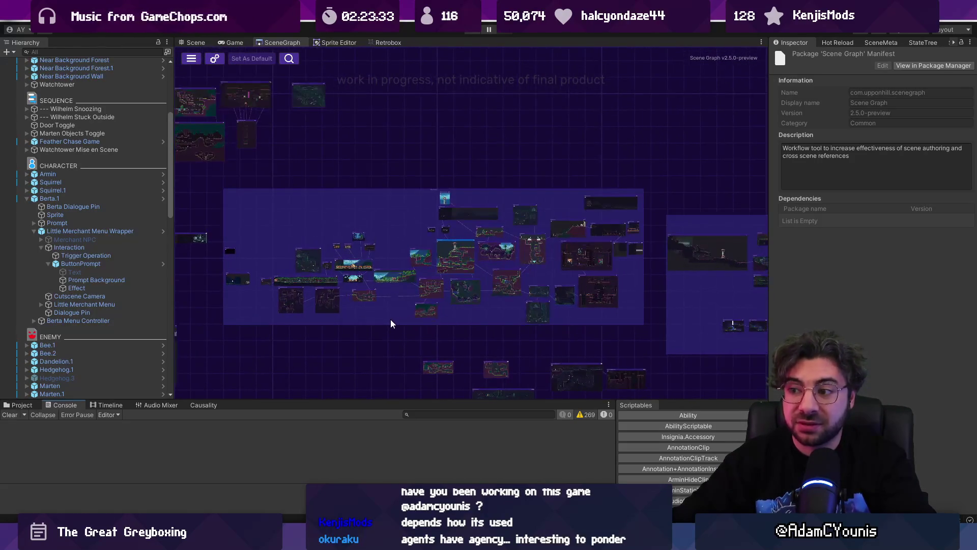
scroll(391, 323, up, 1)
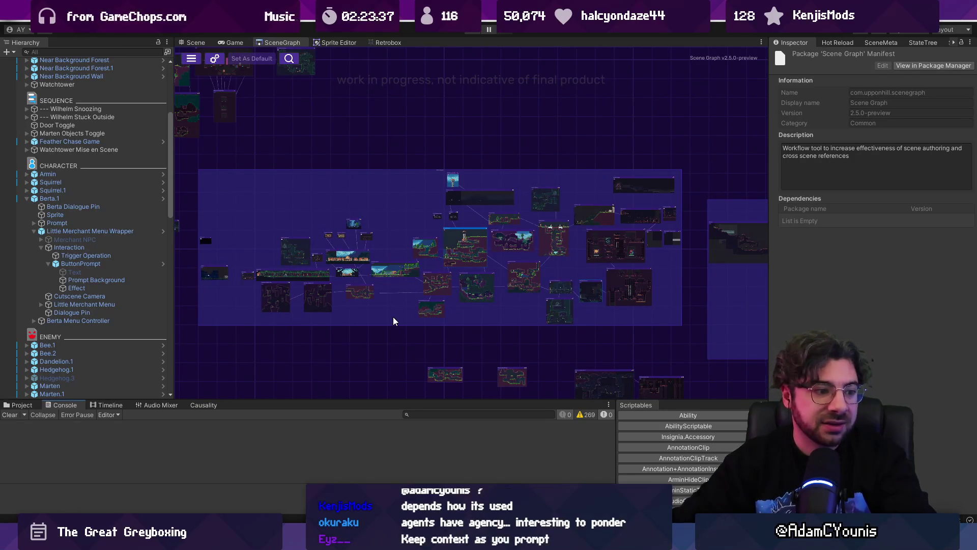
scroll(599, 282, up, 3)
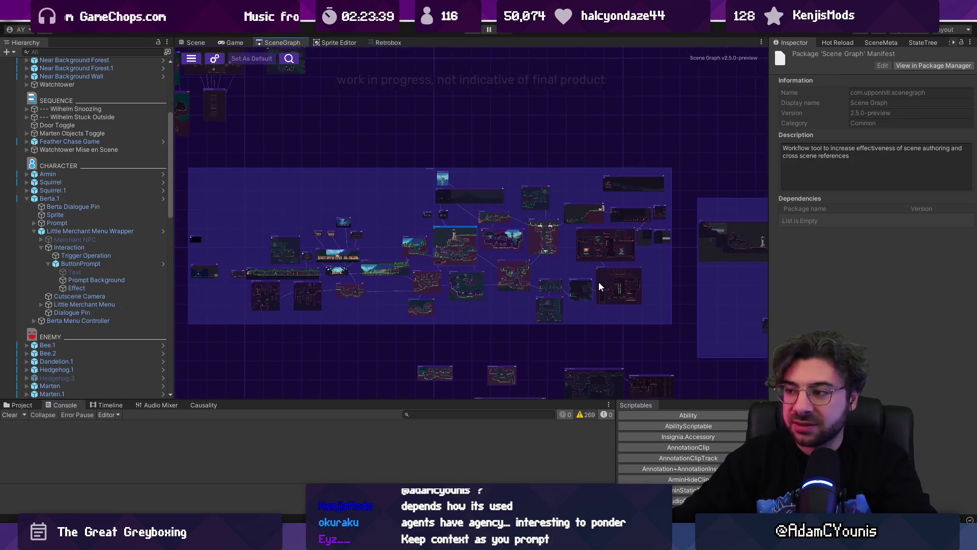
scroll(655, 261, down, 3)
scroll(521, 240, up, 2)
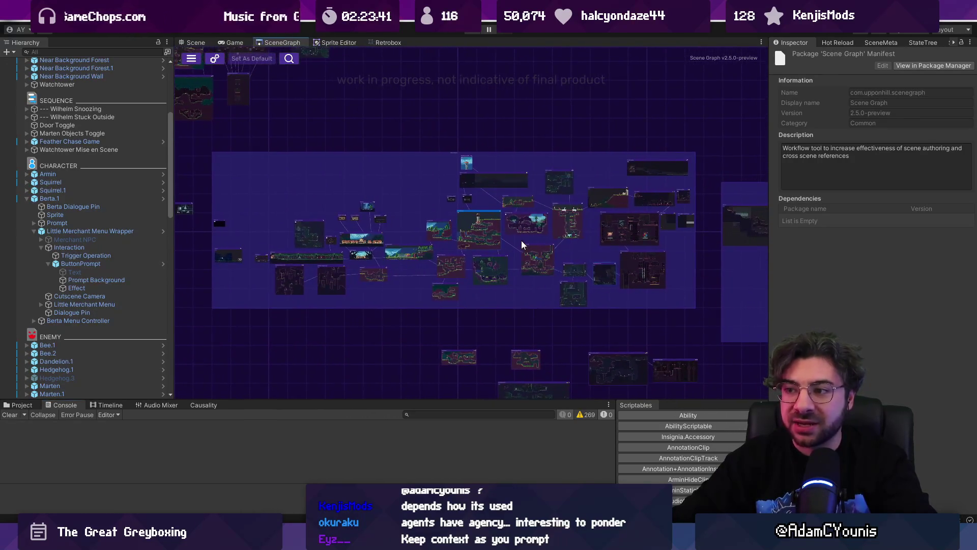
drag(471, 235, 466, 233)
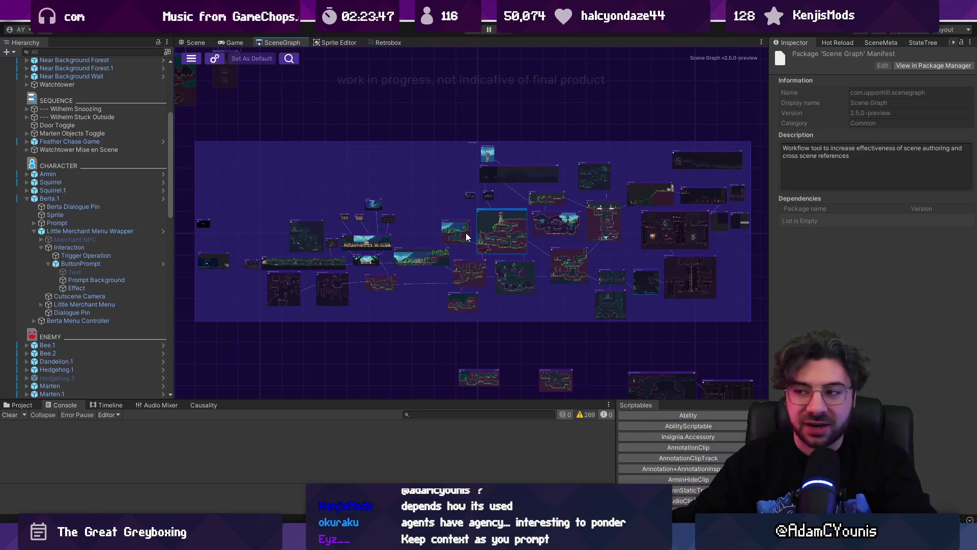
drag(468, 124, 465, 123)
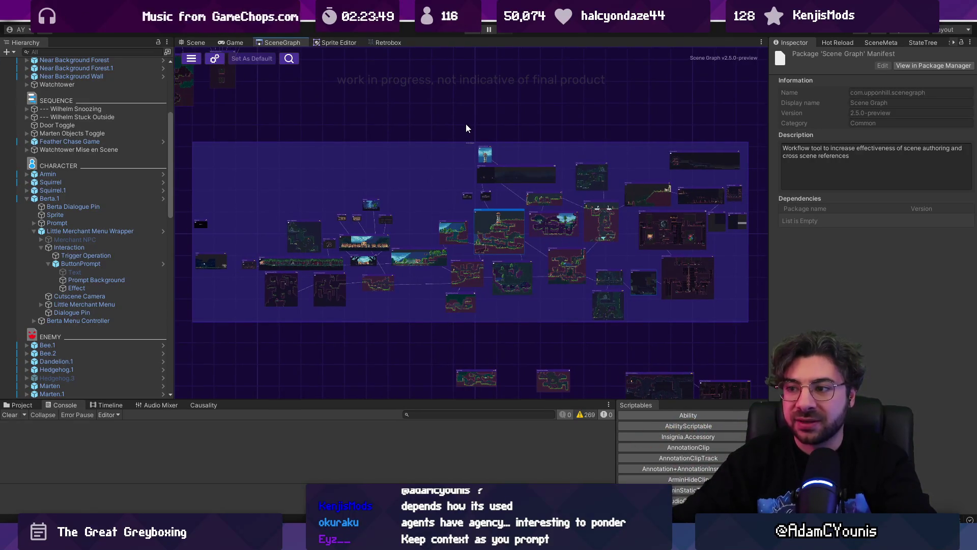
drag(559, 162, 368, 156)
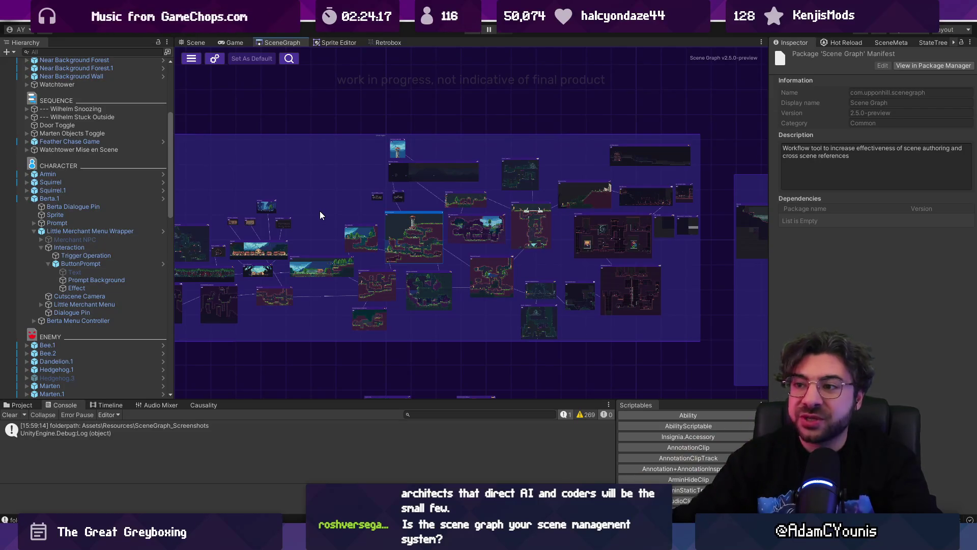
drag(307, 187, 384, 195)
Zoom out of the SceneGraph canvas and drag the Inspector splitter right to widen it.
scroll(384, 195, down, 4)
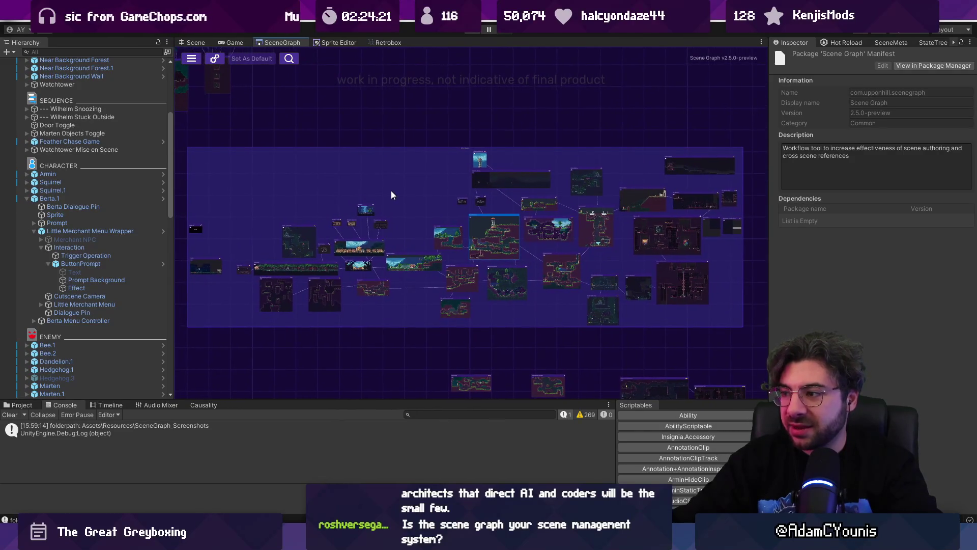
drag(770, 237, 784, 237)
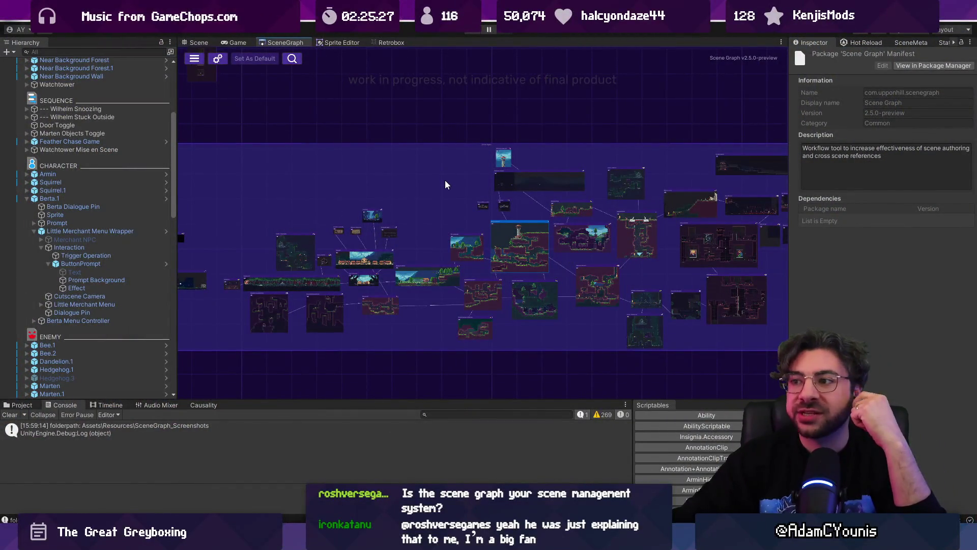
drag(408, 189, 381, 178)
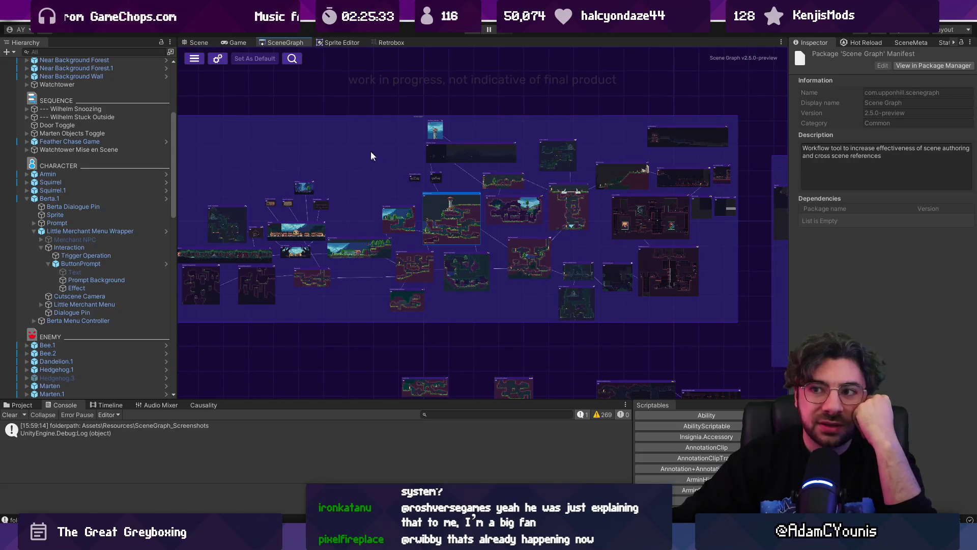
mouse_move(406, 113)
mouse_down()
mouse_move(436, 134)
mouse_move(453, 125)
mouse_up()
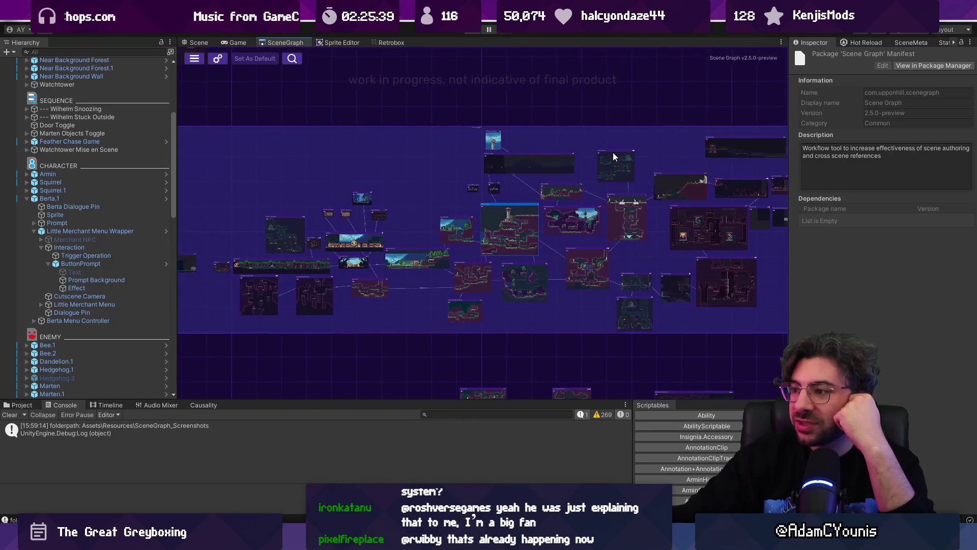
drag(788, 267, 794, 266)
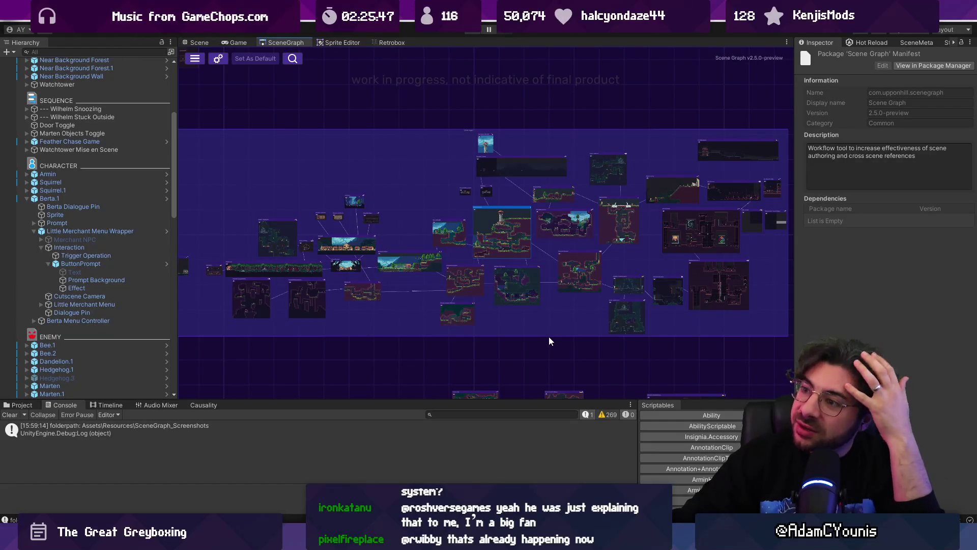
mouse_move(507, 340)
mouse_down()
mouse_move(541, 339)
mouse_move(528, 339)
mouse_up()
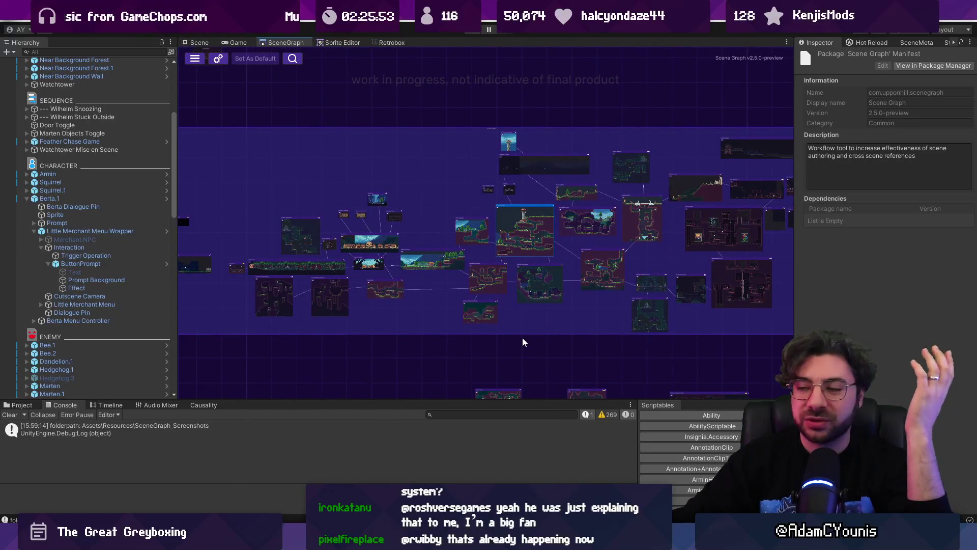
drag(524, 335, 491, 335)
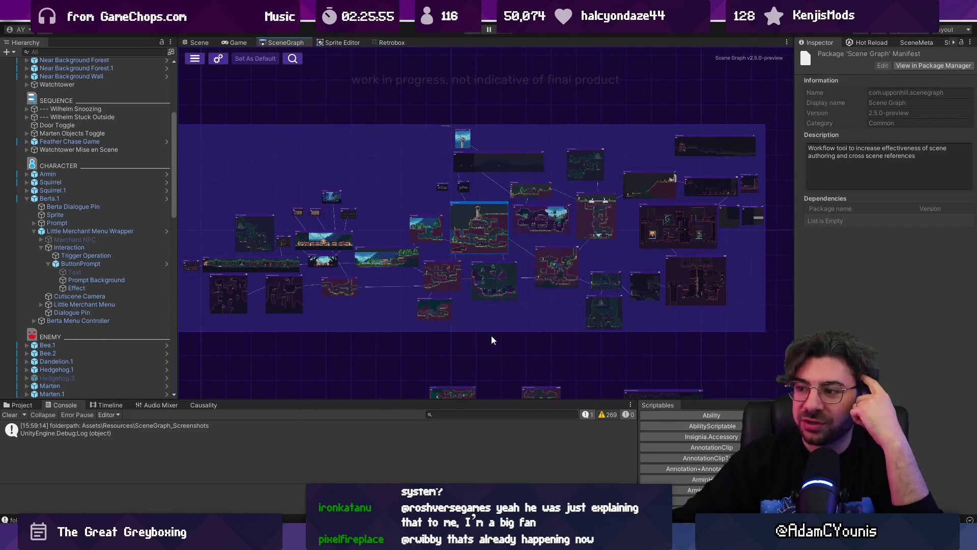
scroll(532, 337, down, 2)
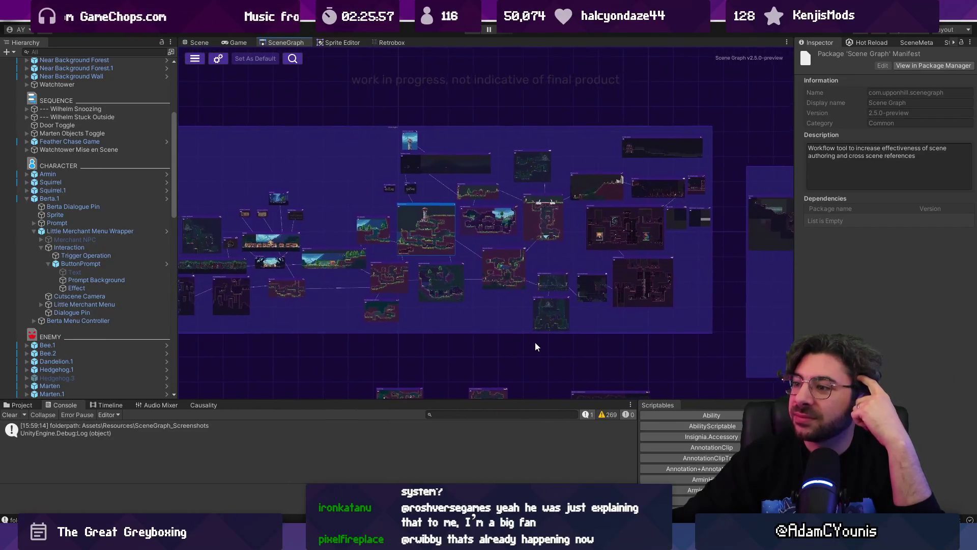
scroll(459, 272, up, 2)
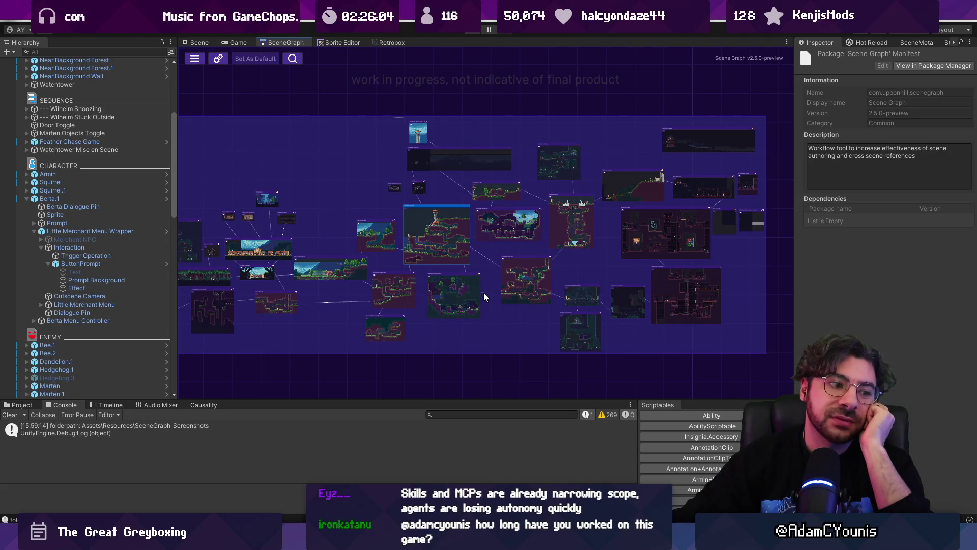
scroll(393, 213, left, 3)
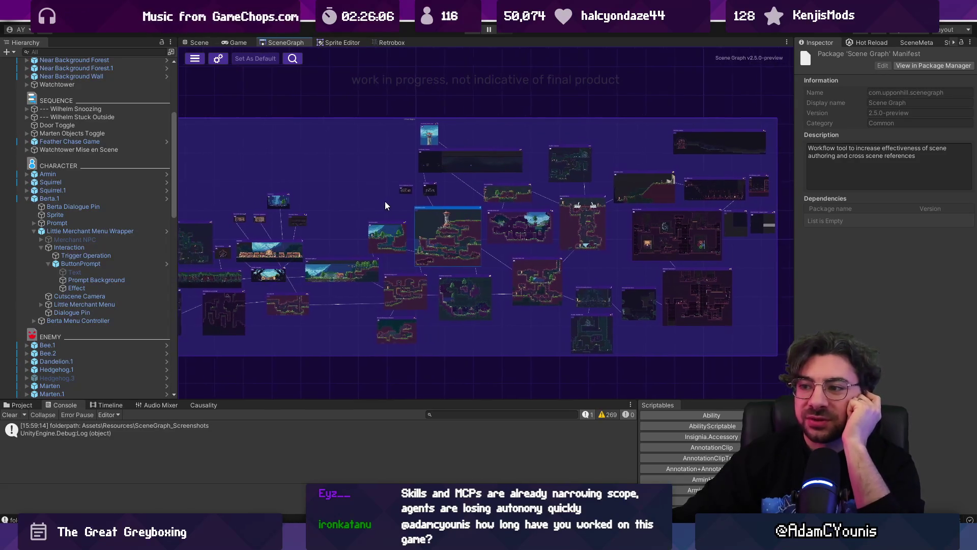
scroll(392, 199, down, 1)
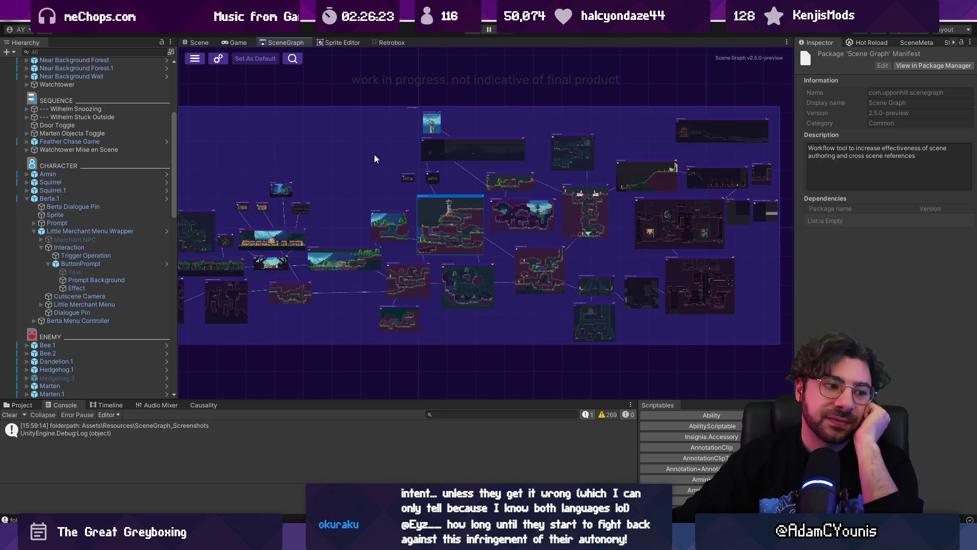
drag(373, 150, 360, 152)
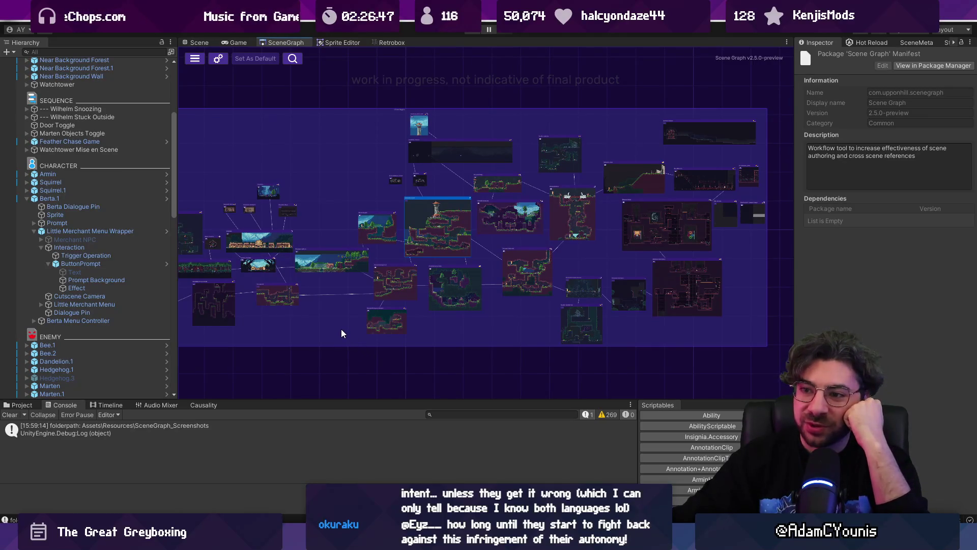
drag(342, 330, 347, 331)
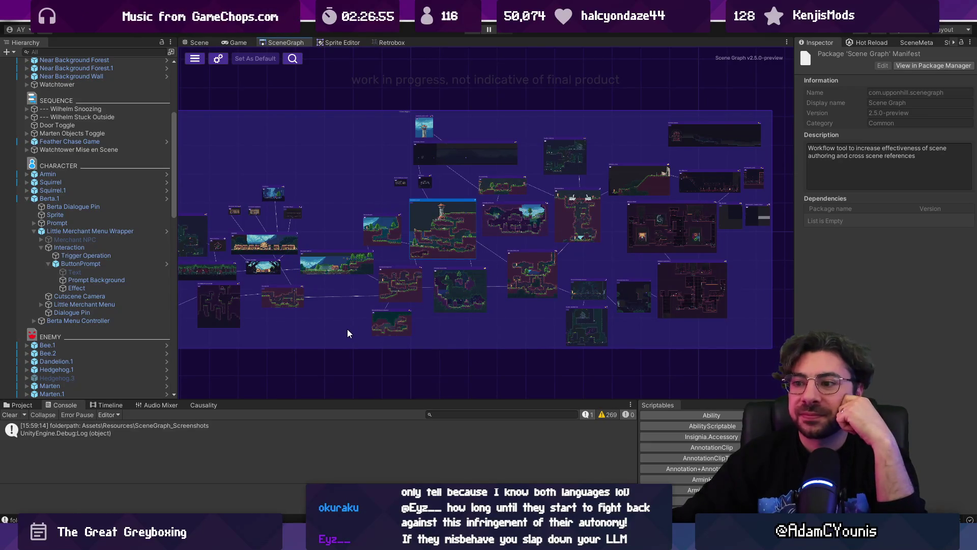
drag(344, 328, 344, 326)
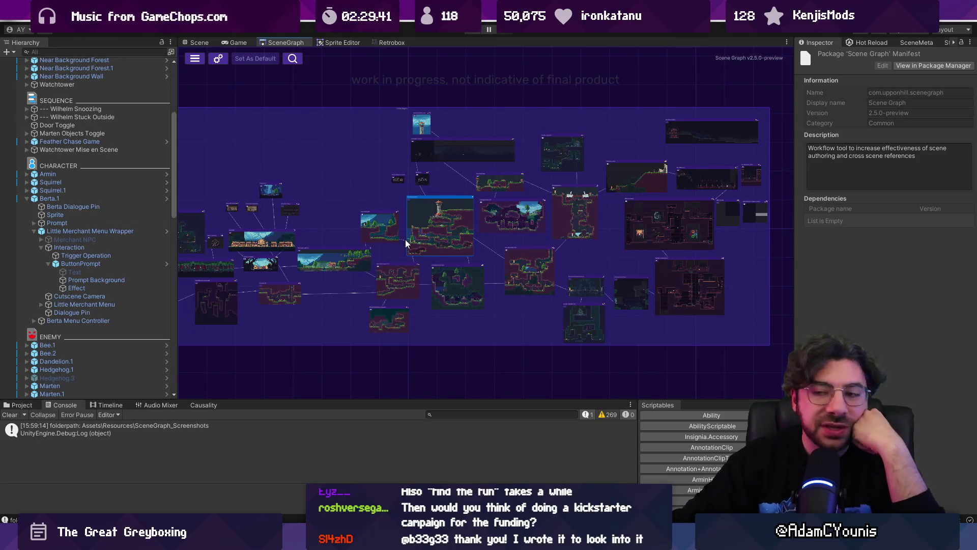
Zoom out, zoom in on the darker room cluster, and nudge one room node down-right.
scroll(399, 235, down, 3)
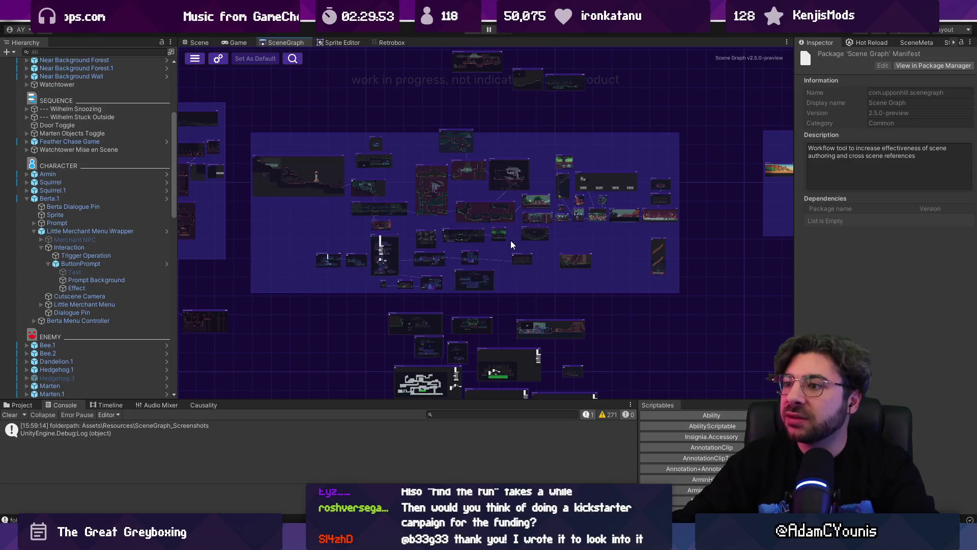
scroll(334, 164, up, 2)
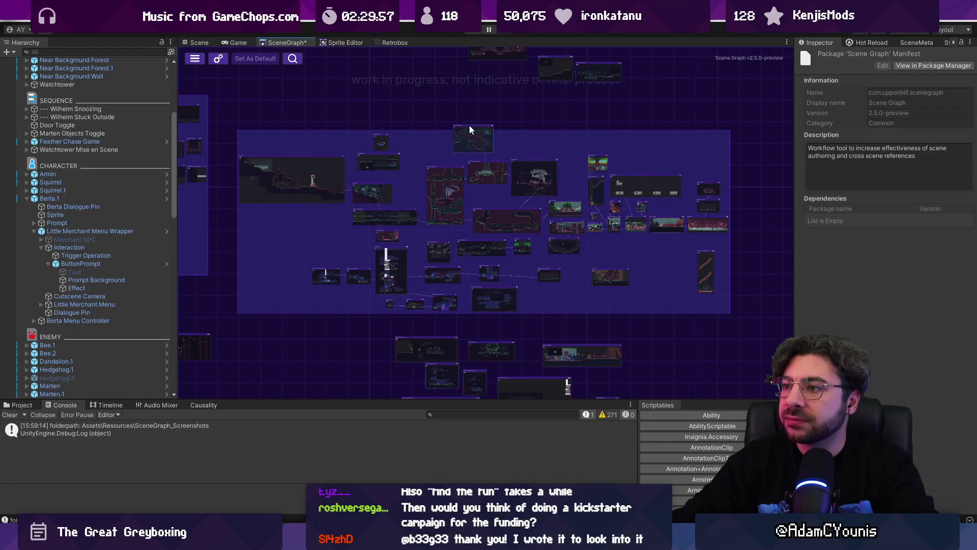
drag(469, 126, 470, 126)
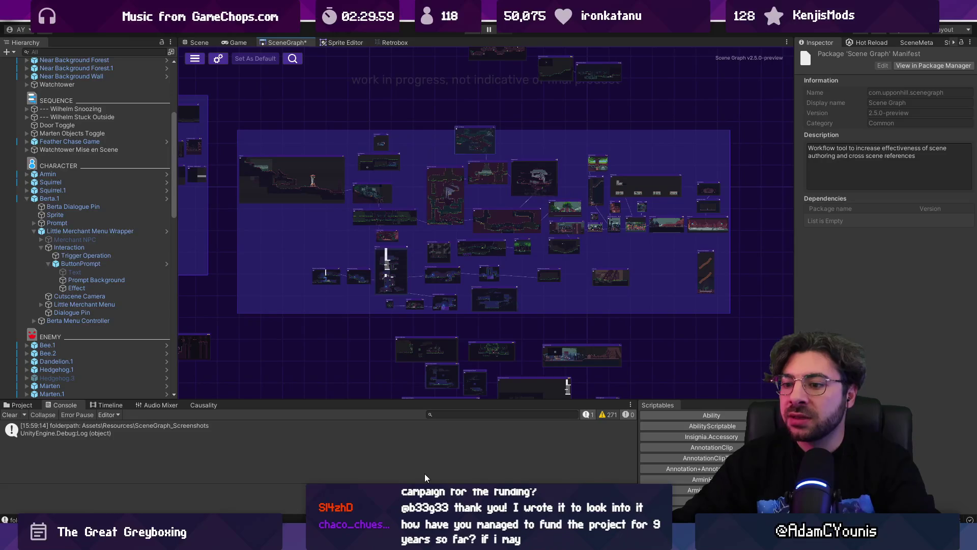
Review Fork's seven unstaged local changes, then return to Unity's SceneGraph tab.
key(alt+Tab)
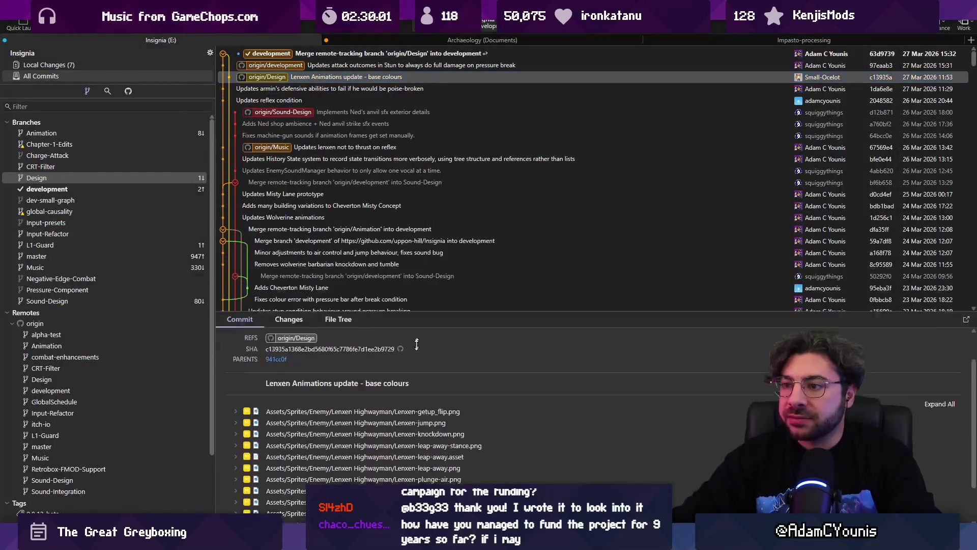
click(86, 65)
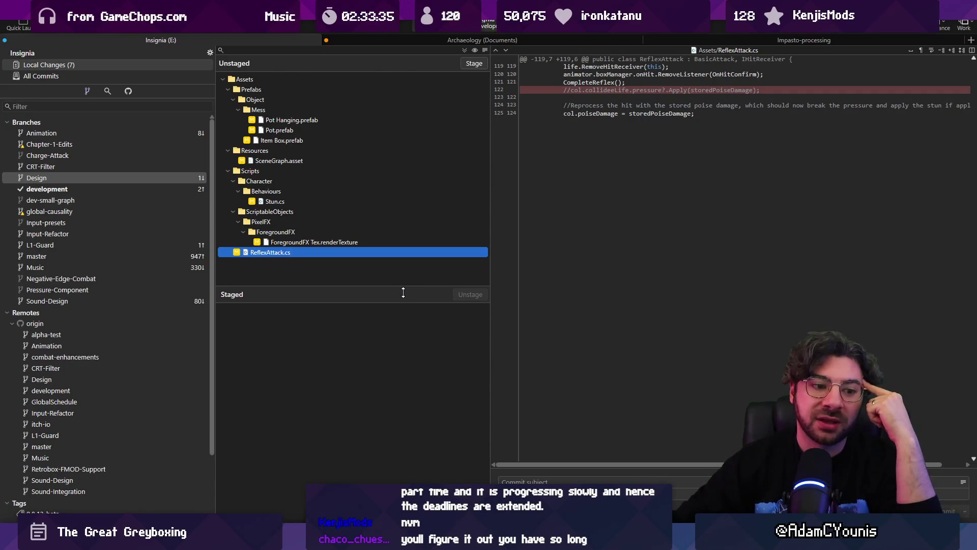
mouse_move(332, 541)
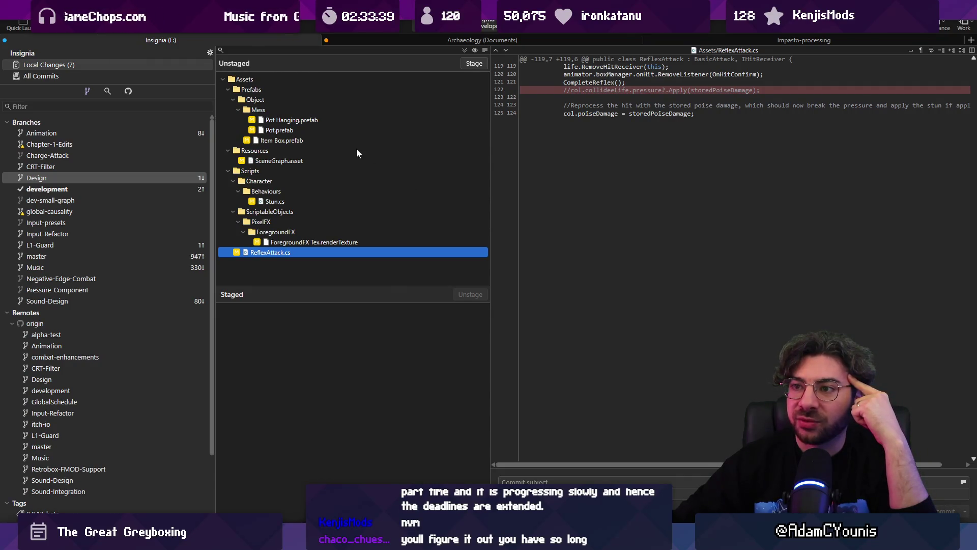
key(alt+Tab)
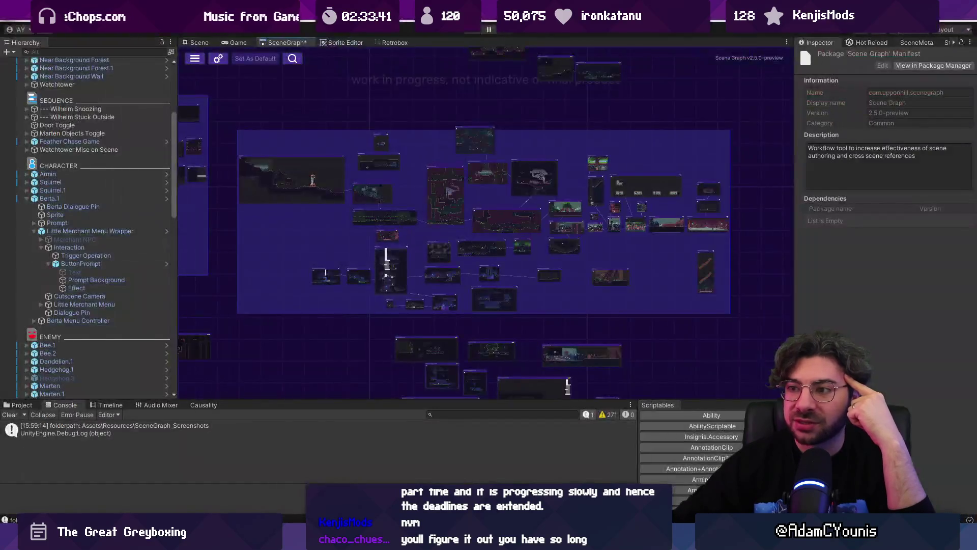
scroll(355, 184, up, 5)
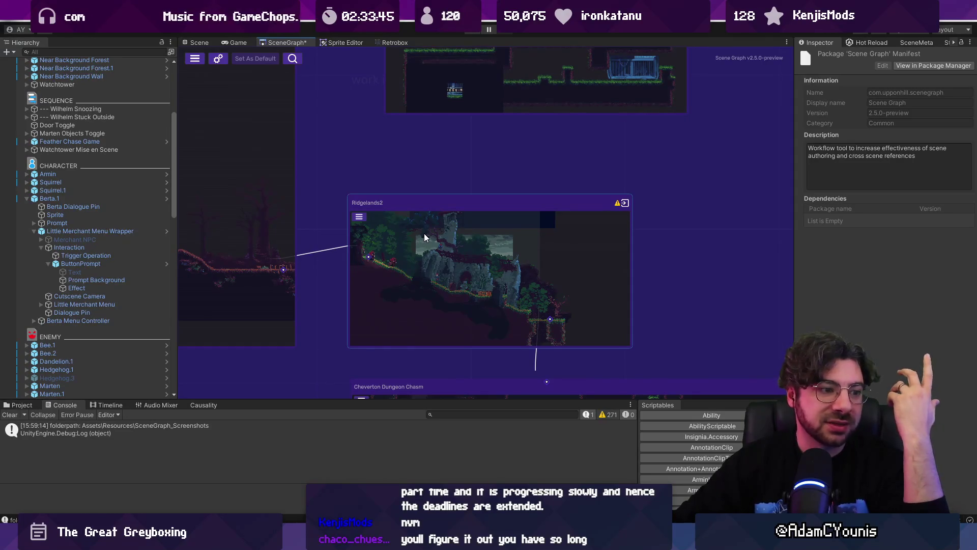
scroll(425, 234, down, 10)
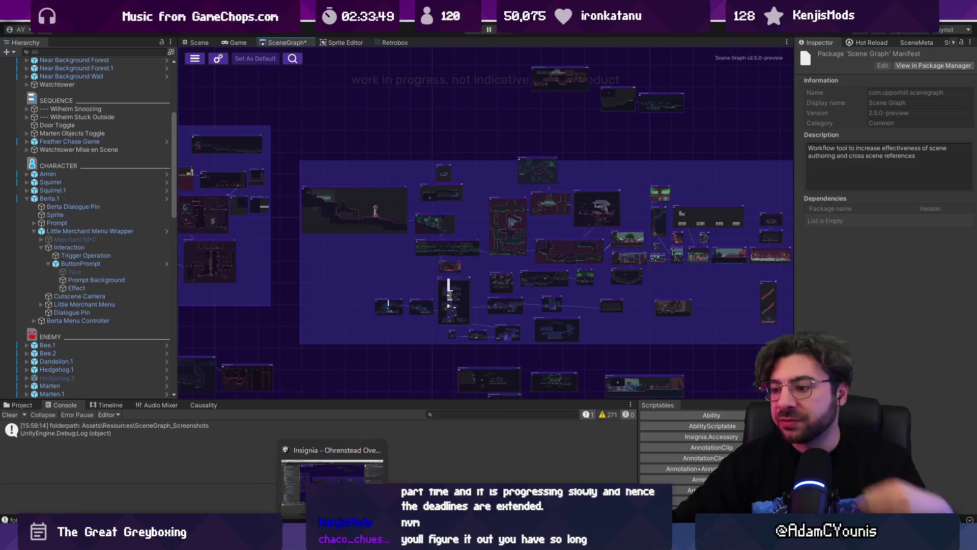
mouse_move(422, 540)
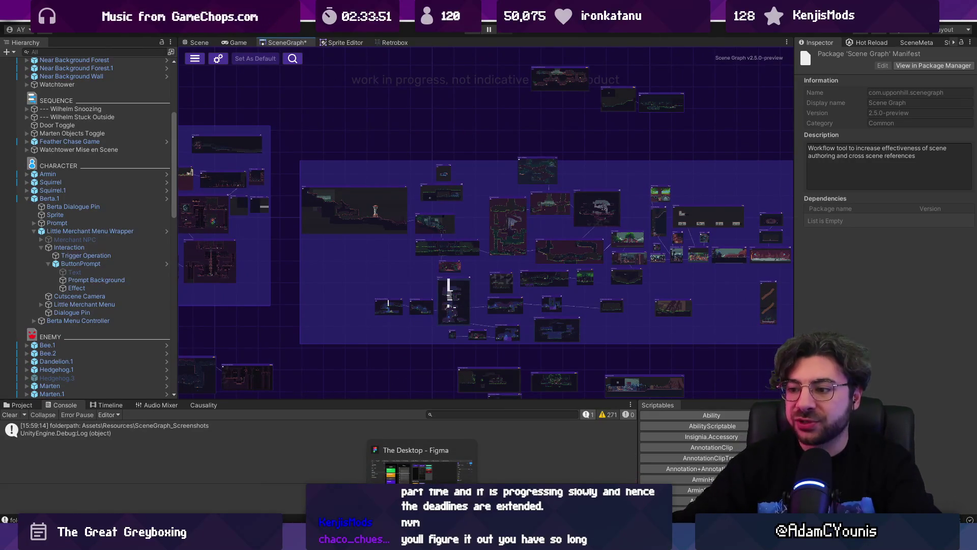
mouse_move(600, 539)
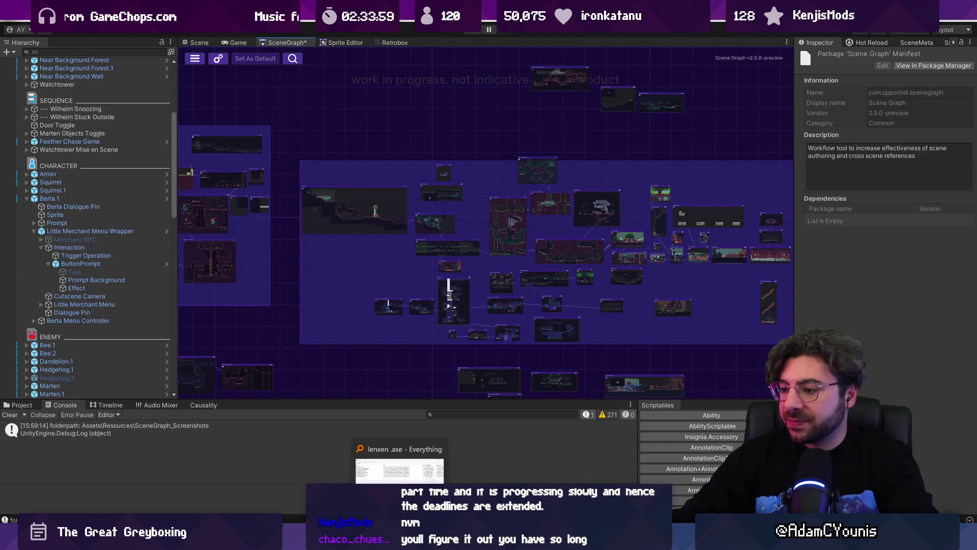
Inspect the unstaged diffs of ReflexAttack.cs, Stun.cs, Pot Hanging.prefab and SceneGraph.asset in Fork.
click(377, 540)
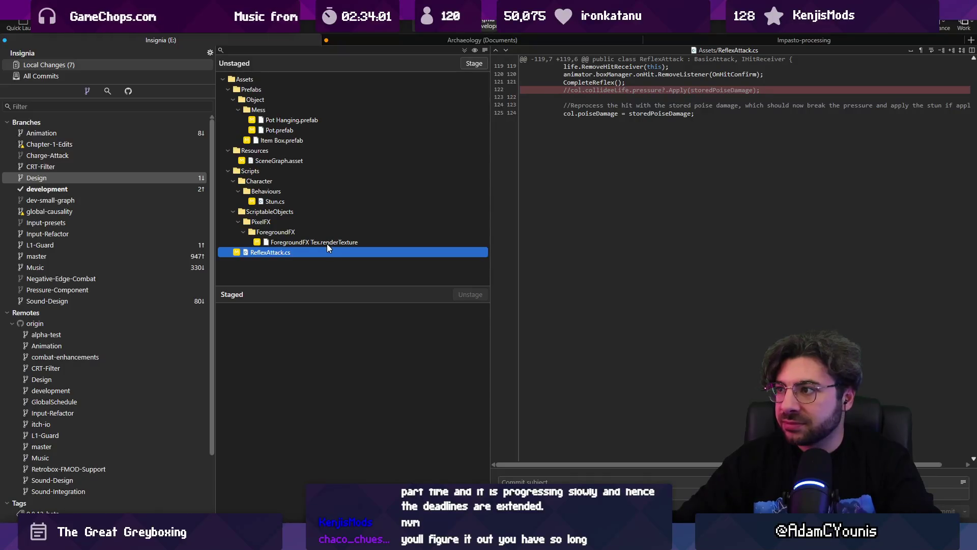
click(300, 202)
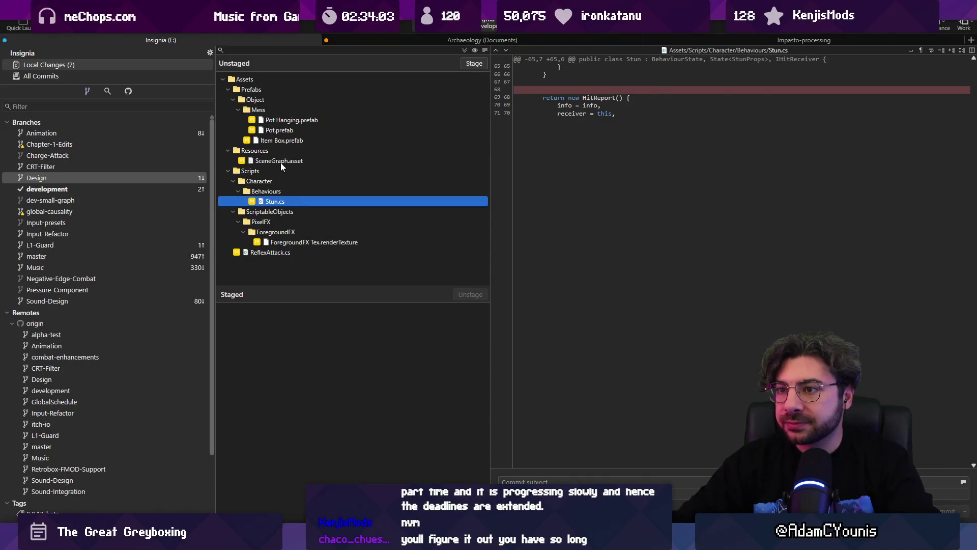
click(292, 121)
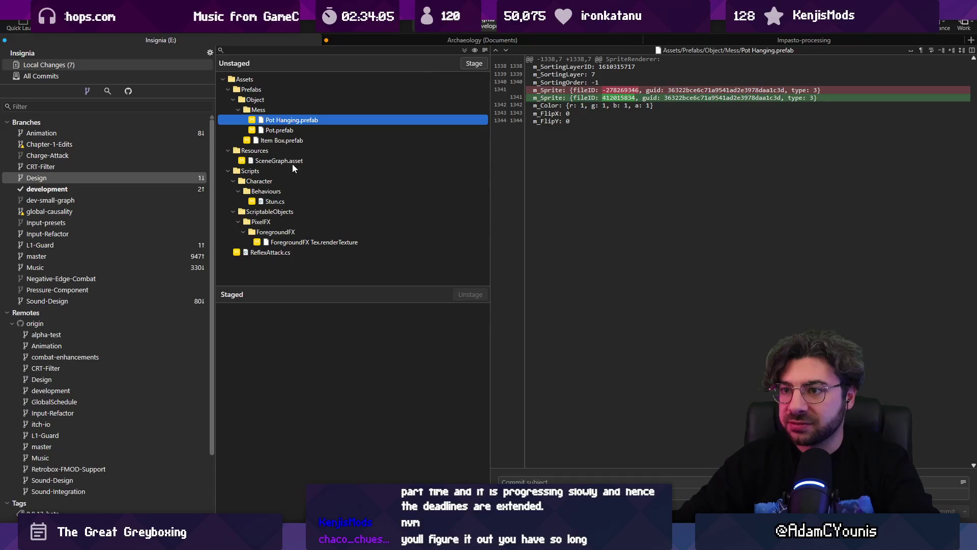
click(293, 163)
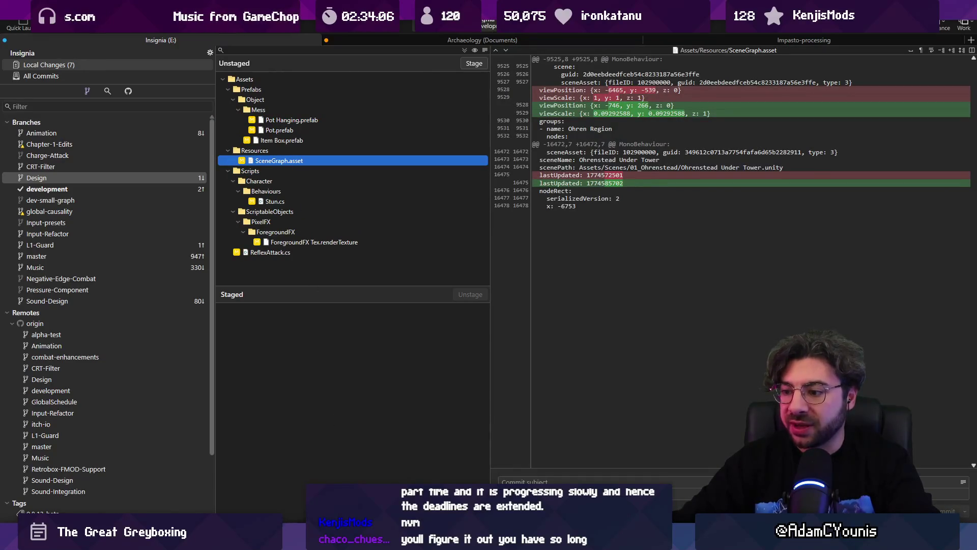
Switch to Figma's Daily Tasks board and select Frame 291.
key(alt+Tab)
click(557, 312)
scroll(557, 313, up, 3)
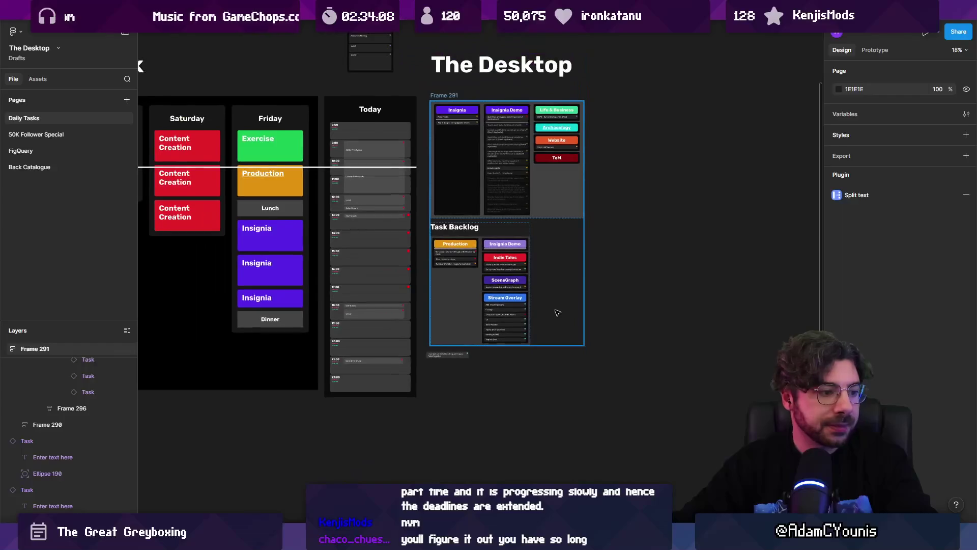
Zoom the Figma board out to 7%, deselect Frame 291, then go back to Unity's SceneGraph.
scroll(558, 313, down, 5)
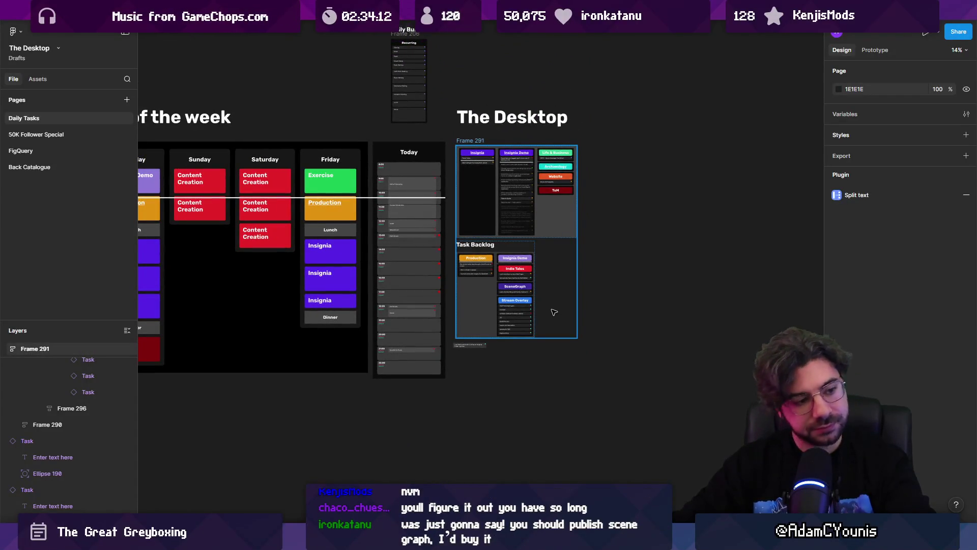
click(610, 278)
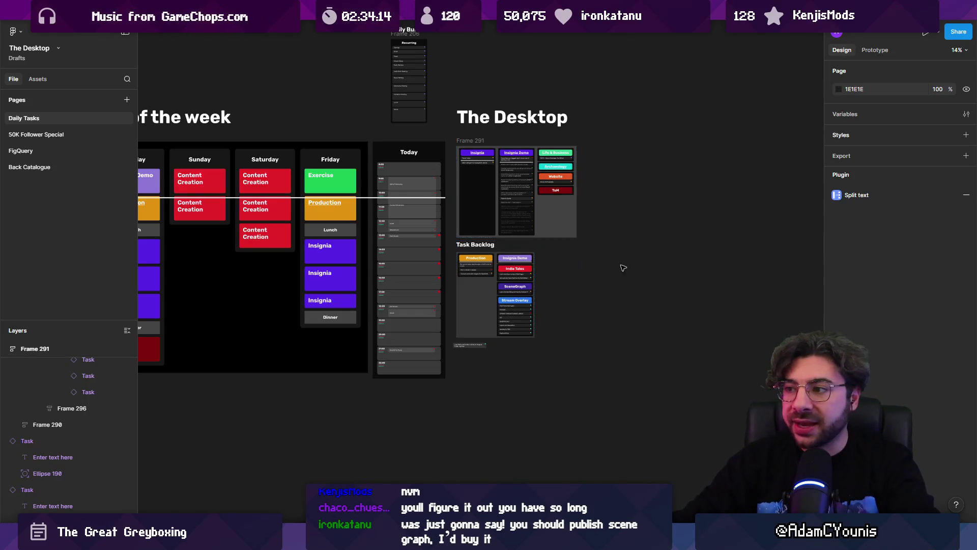
scroll(610, 277, down, 5)
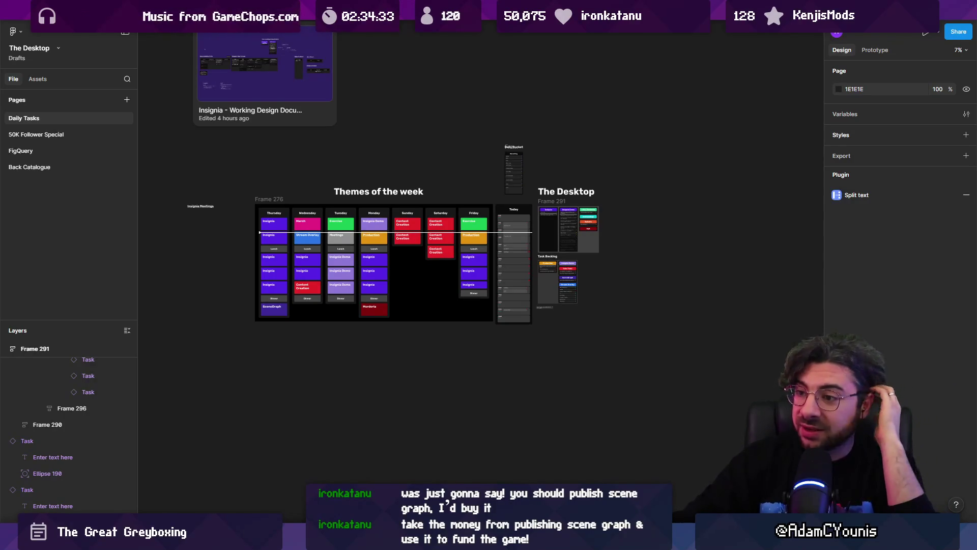
key(alt+Tab)
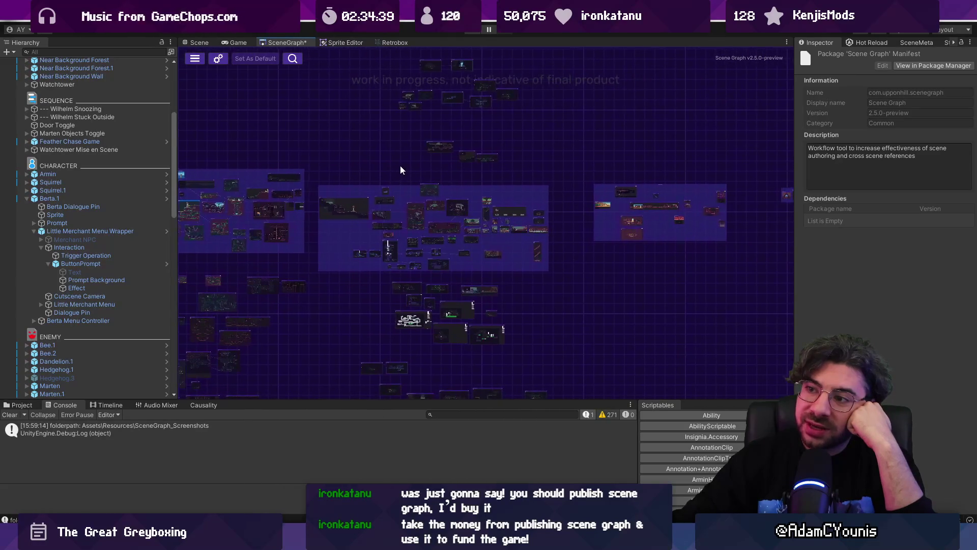
scroll(403, 204, up, 3)
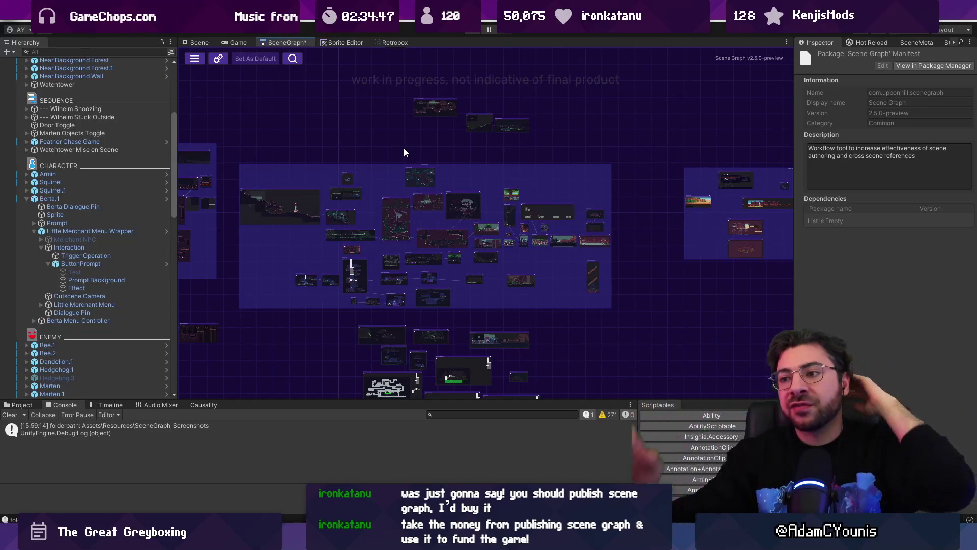
scroll(364, 191, up, 3)
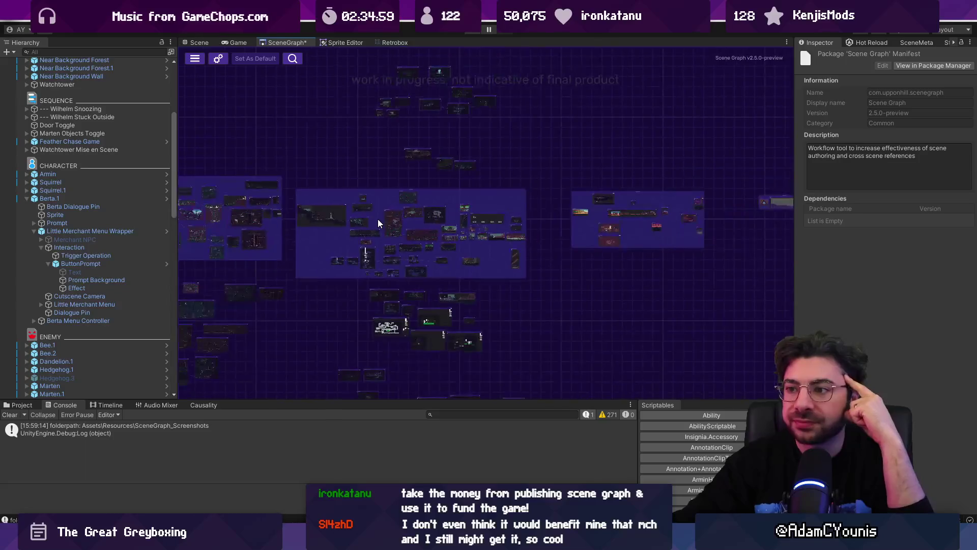
scroll(313, 179, up, 5)
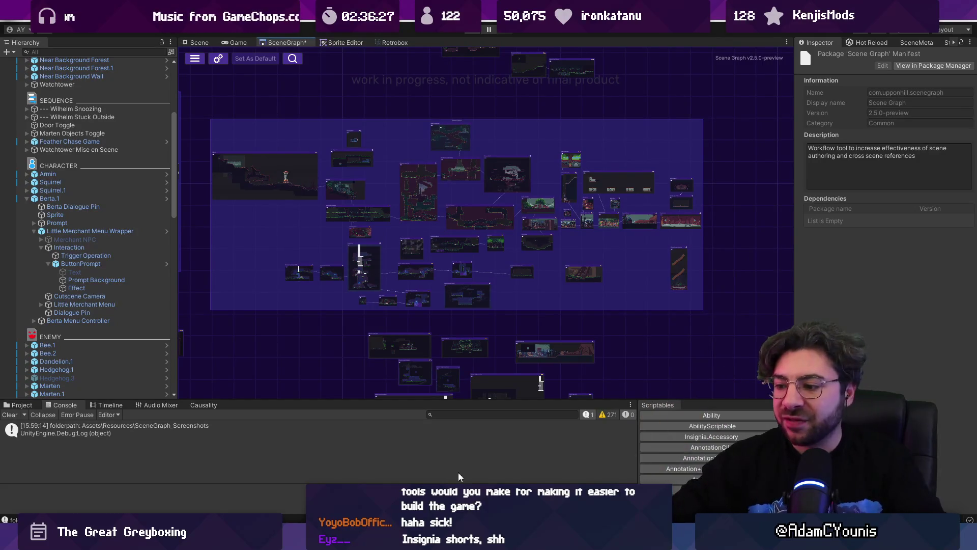
Switch from Unity to the Sketchable whiteboard showing the collision and Cat Life notes.
key(alt+Tab)
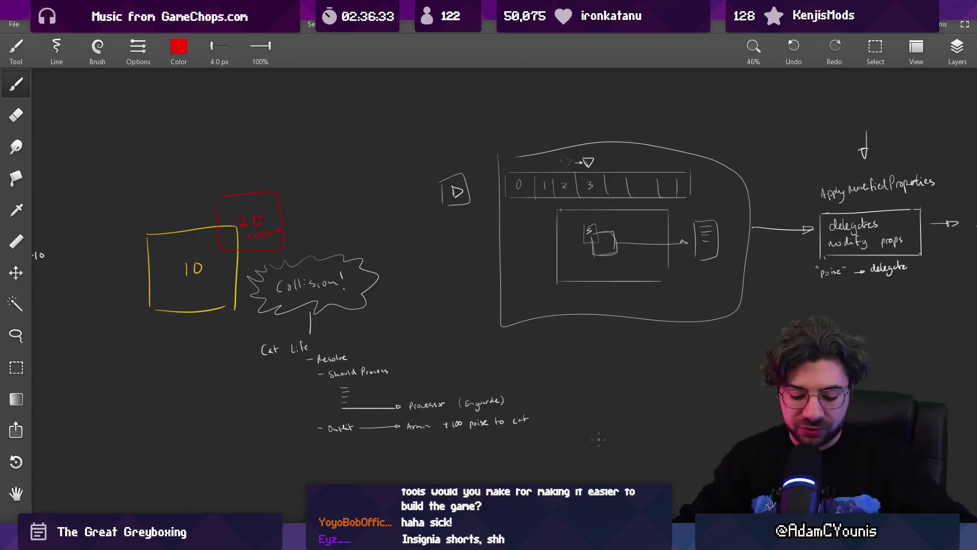
Pan to blank canvas and change the brush colour from red to white.
mouse_move(311, 353)
mouse_down()
mouse_move(279, 233)
mouse_move(340, 153)
mouse_up()
click(176, 54)
mouse_move(113, 145)
mouse_down()
mouse_move(241, 146)
mouse_move(241, 176)
mouse_up()
click(232, 225)
scroll(363, 229, down, 3)
scroll(326, 256, up, 2)
Draw the white graph box and label the axis end 255.
mouse_move(310, 379)
mouse_down()
mouse_move(307, 176)
mouse_move(547, 176)
mouse_move(546, 361)
mouse_up()
drag(307, 371, 563, 371)
scroll(466, 296, down, 1)
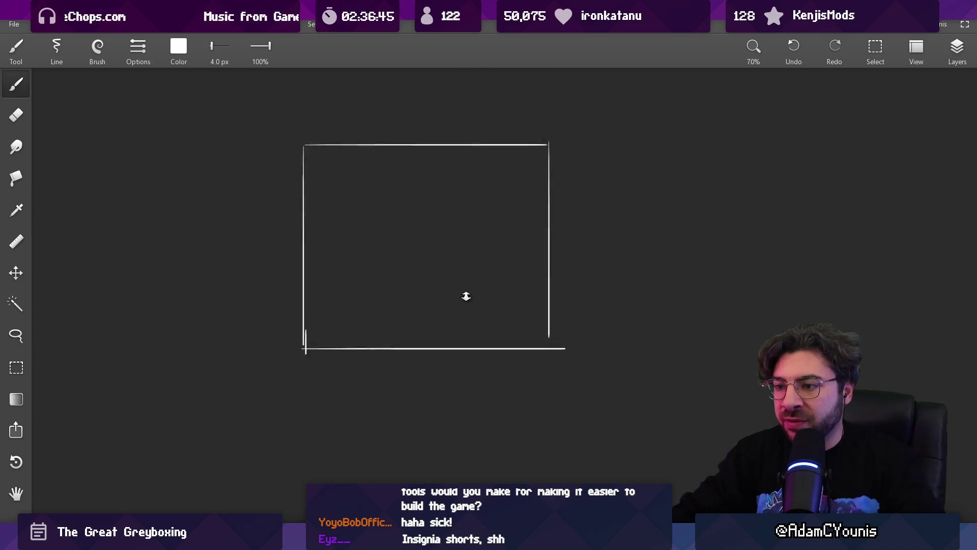
scroll(466, 296, up, 3)
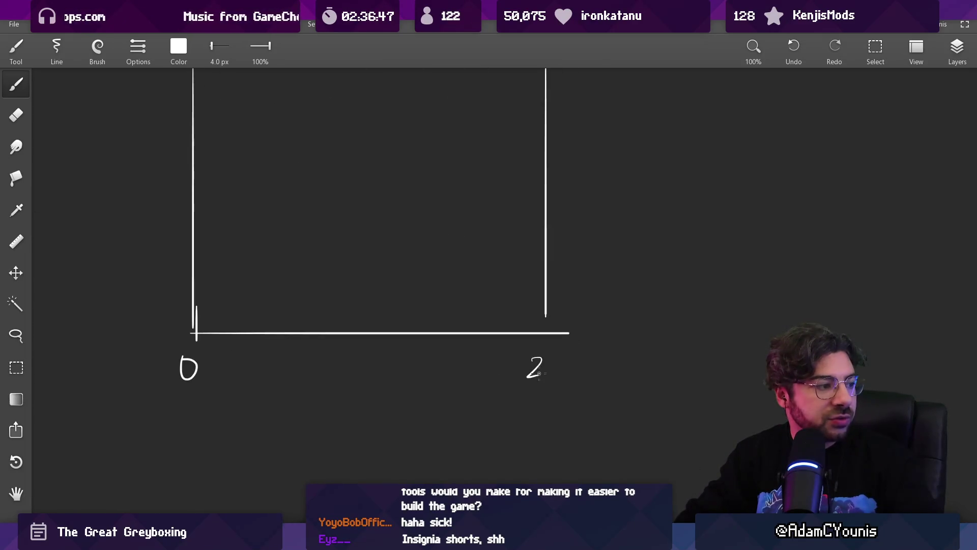
drag(585, 354, 566, 377)
drag(212, 118, 560, 118)
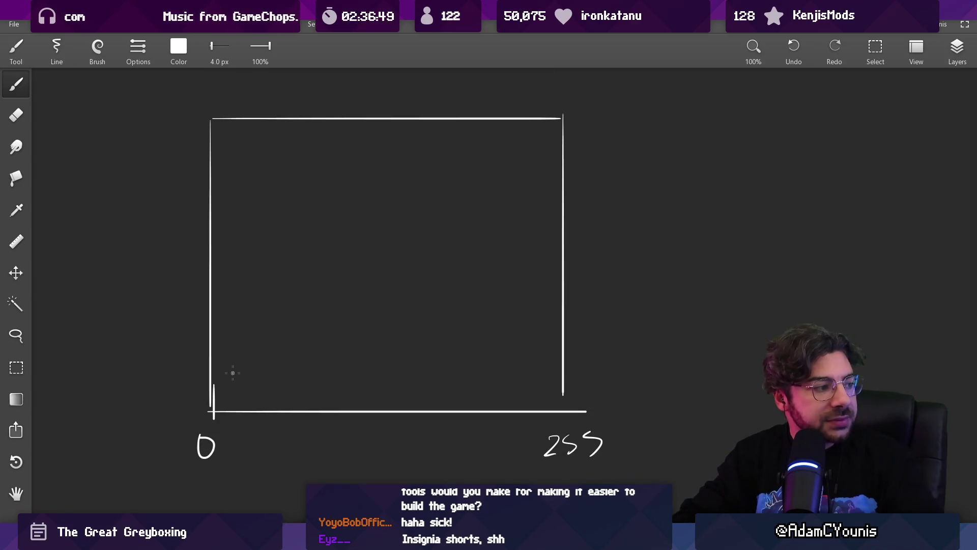
key(e)
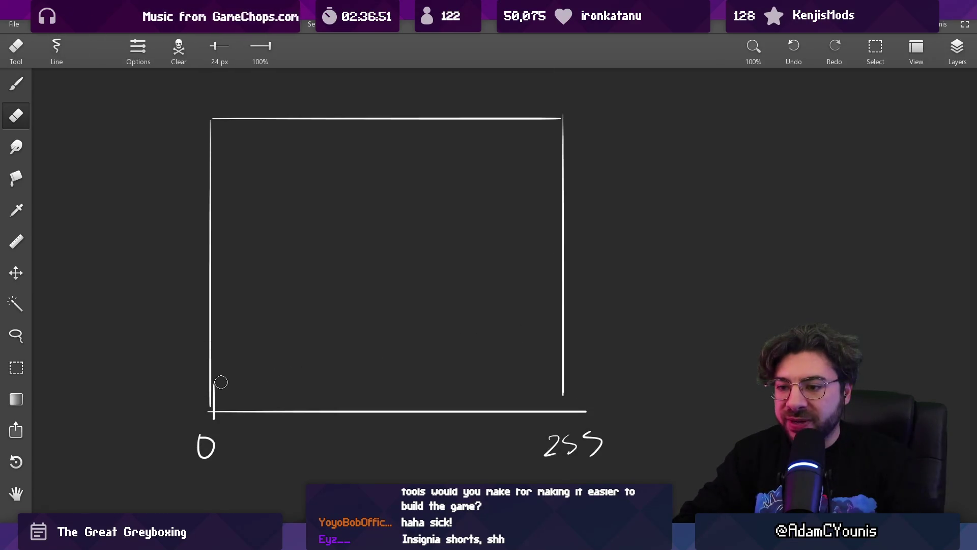
key(b)
Draw the rising curve to the top-right corner and tidy the step near its start.
drag(287, 352, 562, 122)
key(ctrl+z)
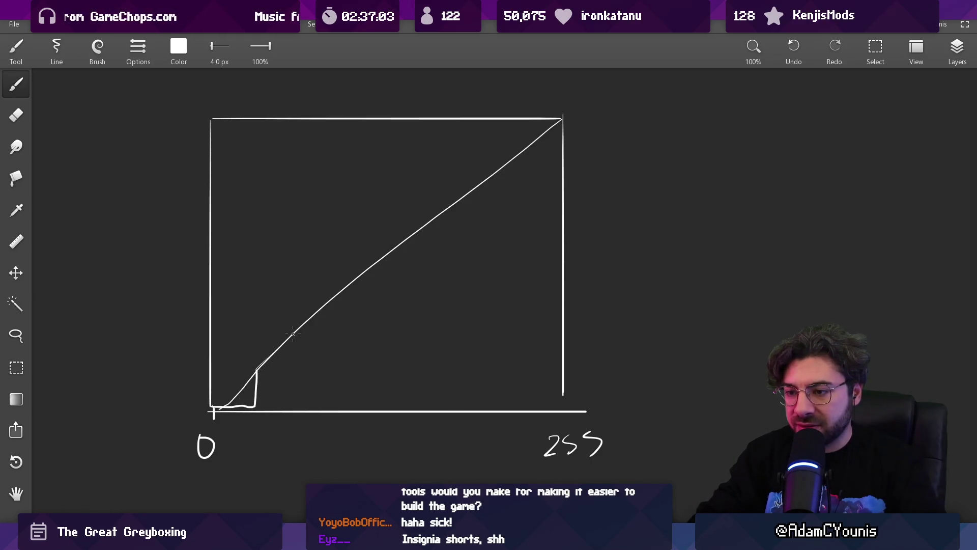
key(e)
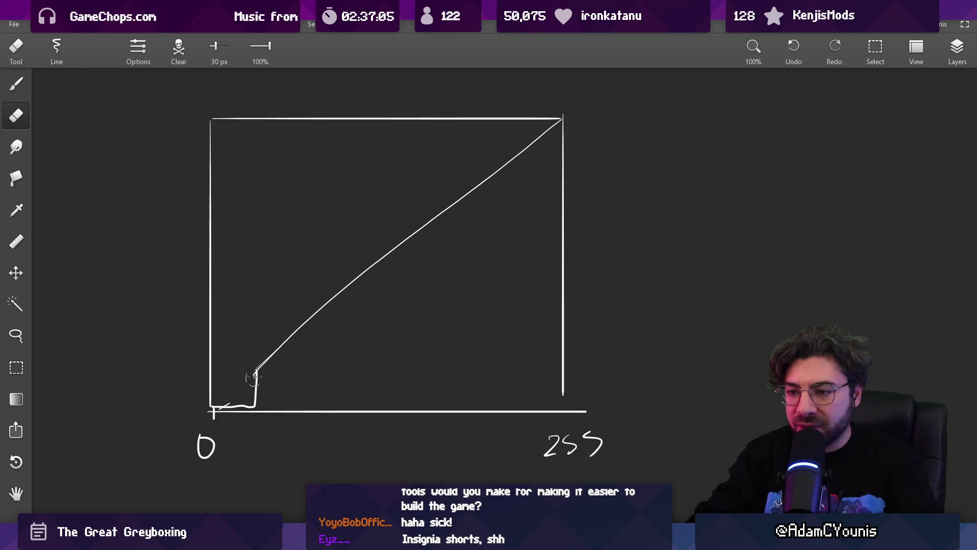
key(b)
drag(243, 372, 276, 371)
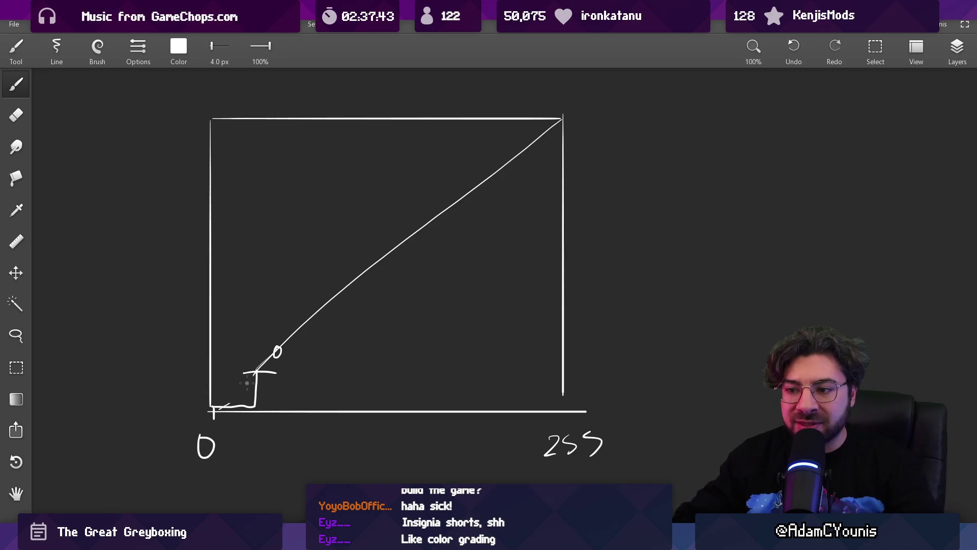
scroll(300, 306, up, 3)
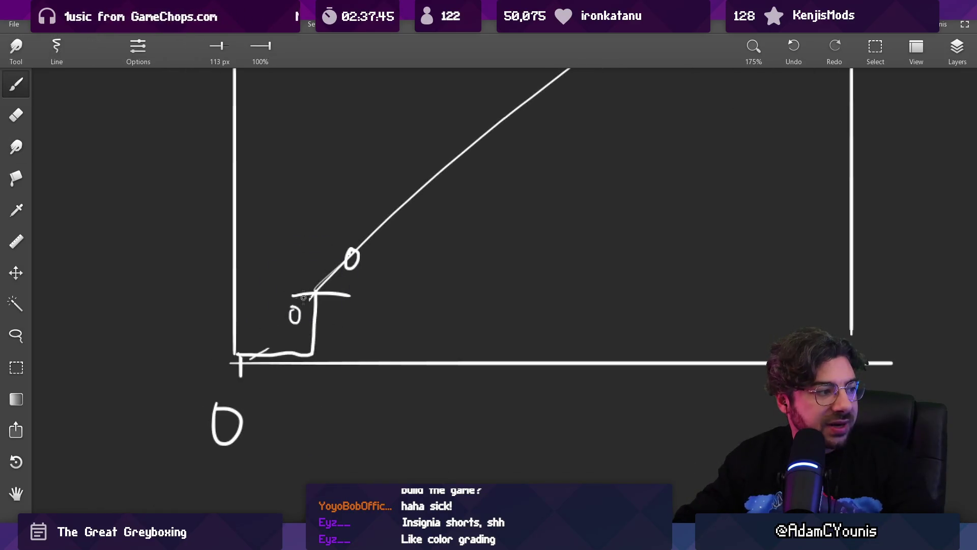
Lasso-select the small 0 label beside the step, then return to the Brush.
key(l)
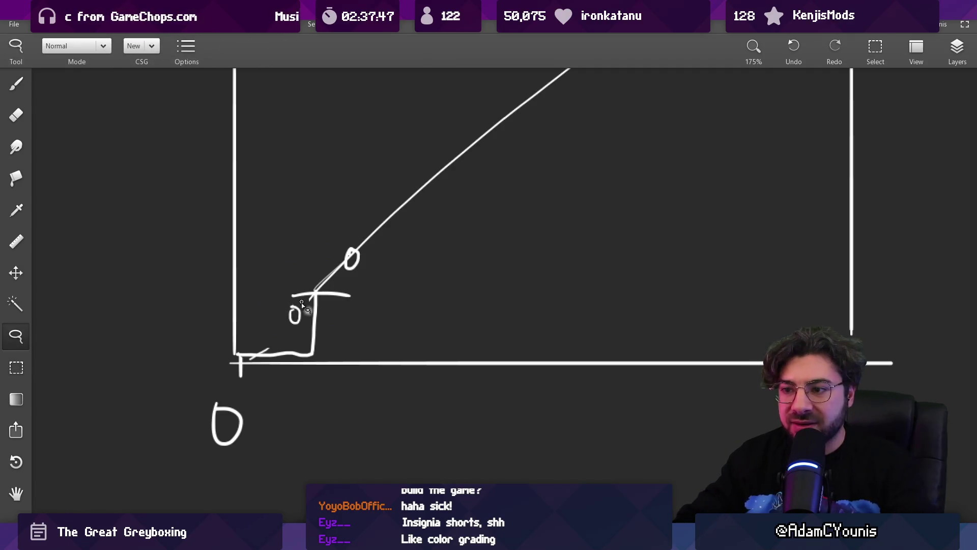
drag(292, 303, 302, 319)
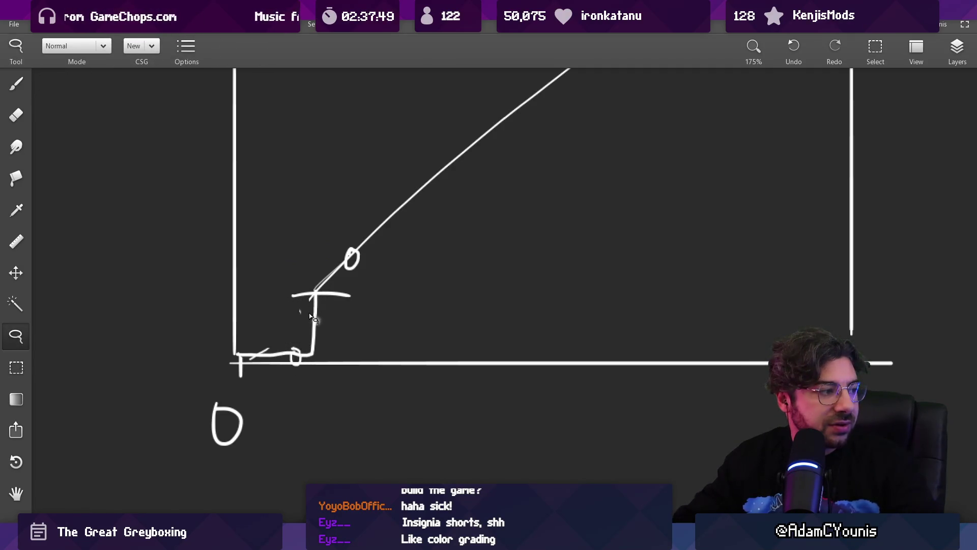
scroll(310, 316, down, 3)
key(b)
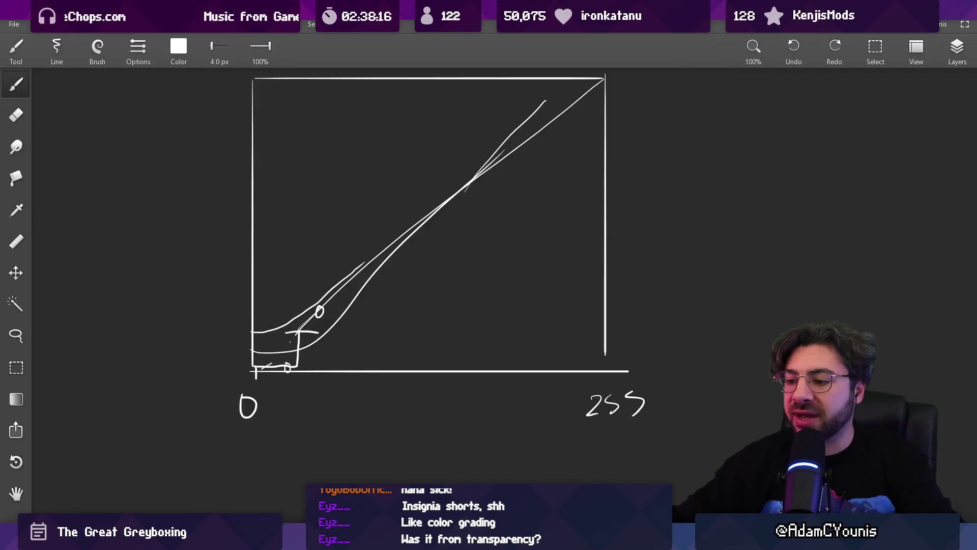
mouse_move(421, 536)
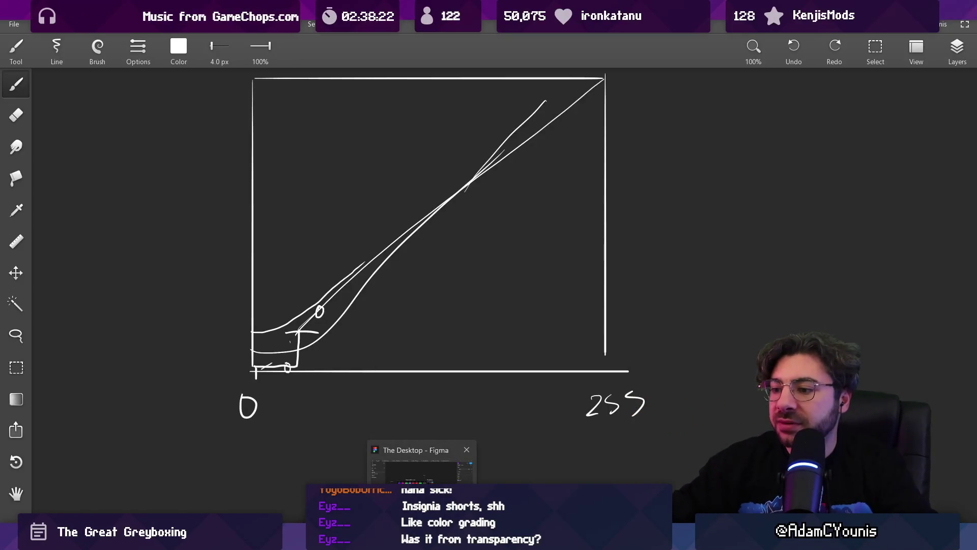
Bring Figma forward and open the Insignia Brand and Steam Page file from the file browser.
click(422, 460)
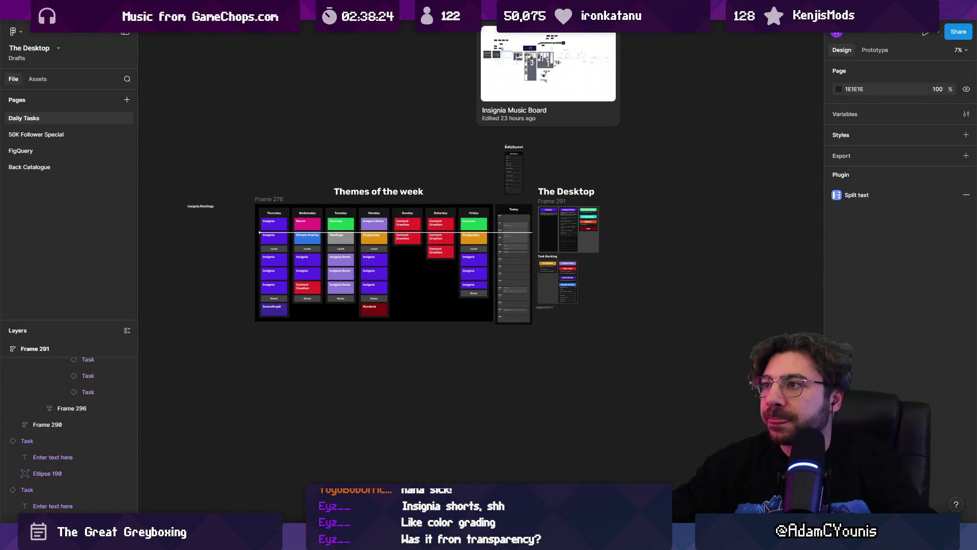
click(13, 11)
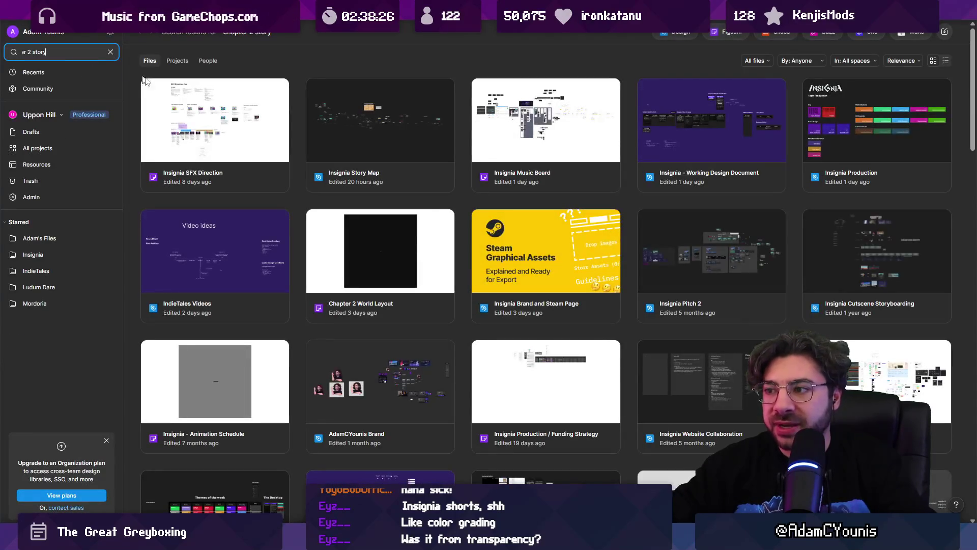
click(497, 251)
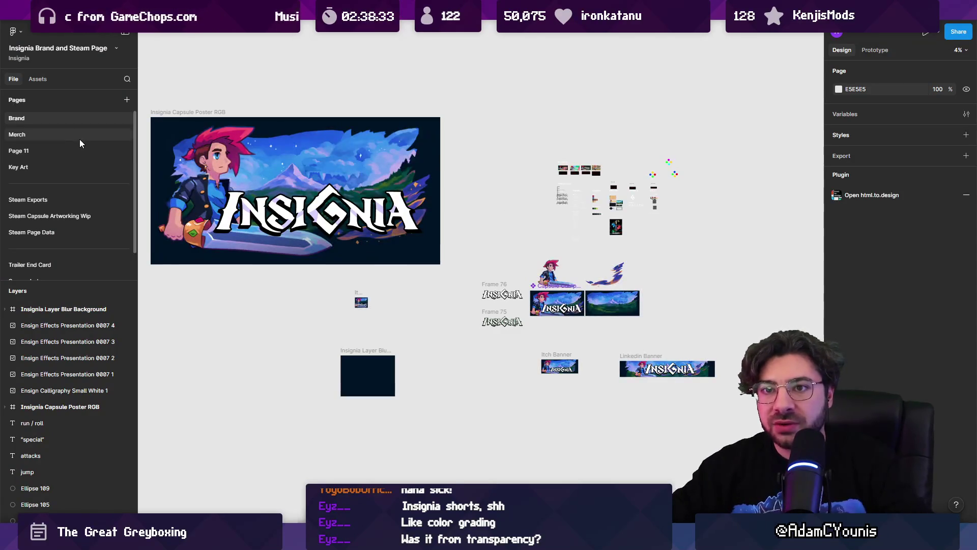
Switch to the Merch page and zoom around the poster artwork.
click(80, 137)
scroll(448, 242, right, 6)
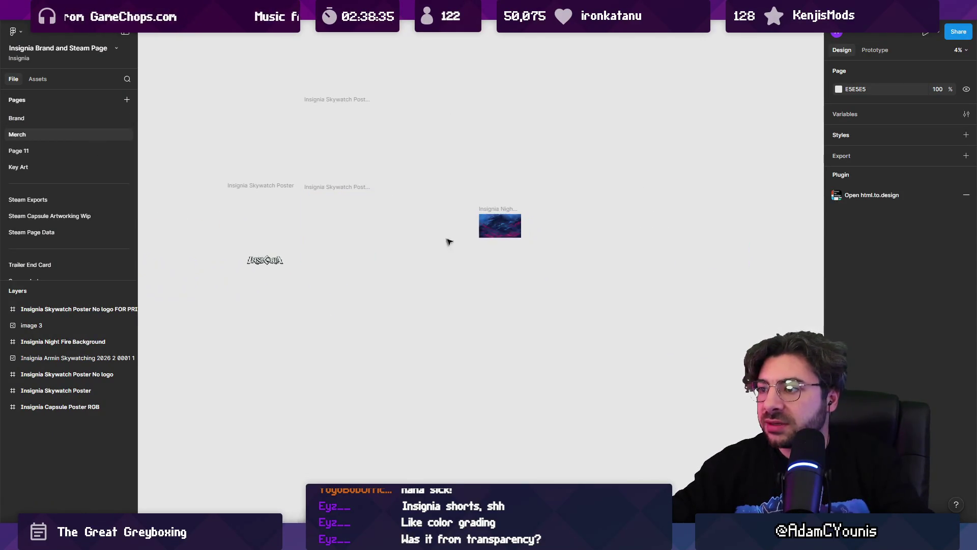
scroll(481, 228, up, 5)
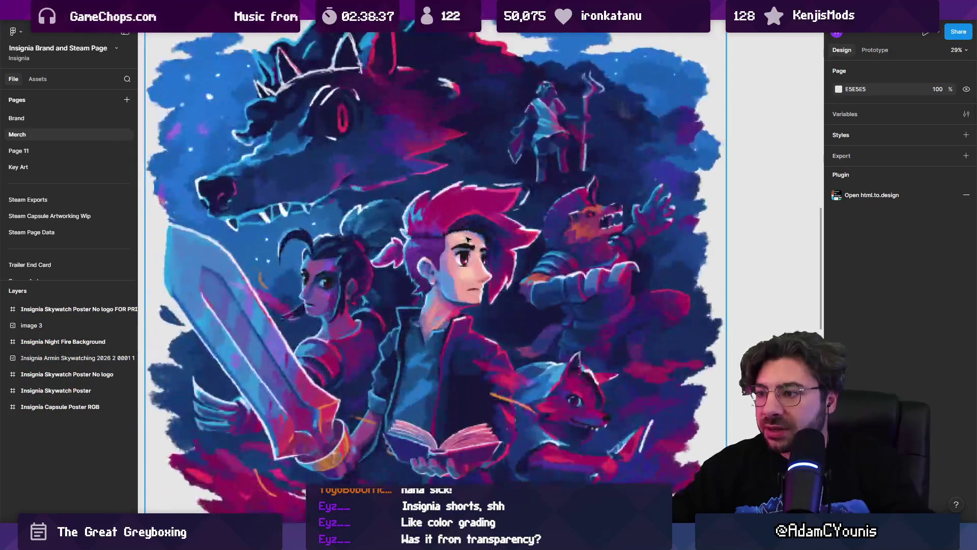
scroll(448, 270, down, 2)
scroll(447, 270, down, 3)
scroll(437, 245, up, 4)
scroll(427, 214, down, 3)
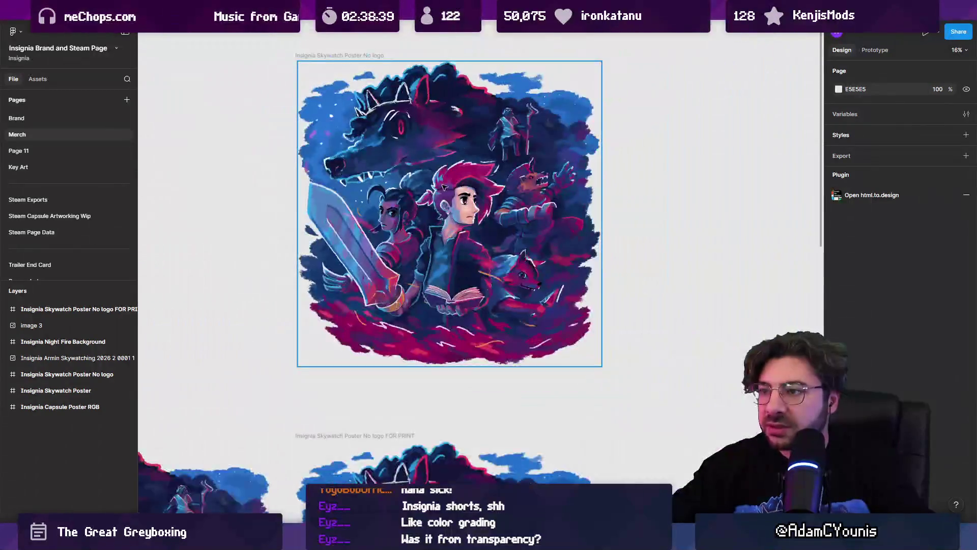
scroll(428, 214, up, 5)
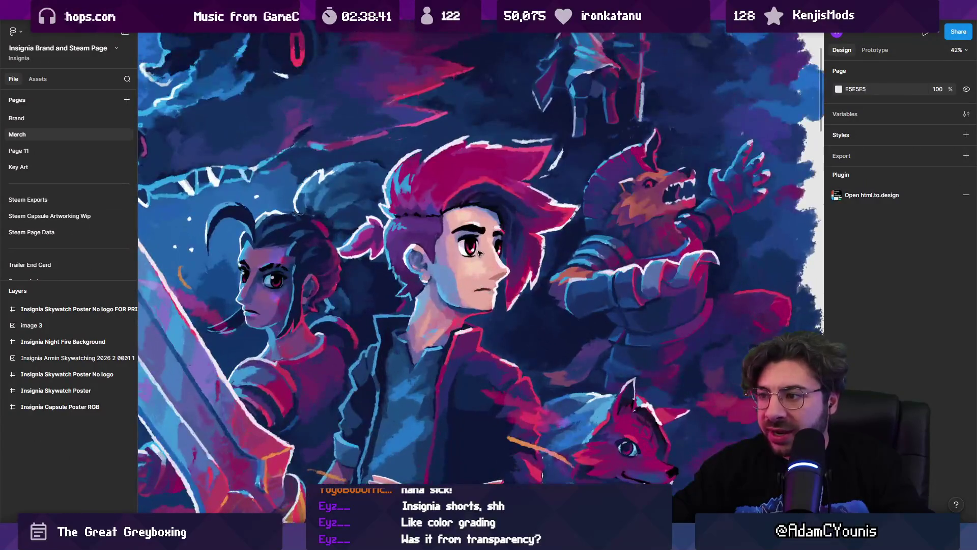
scroll(474, 238, up, 10)
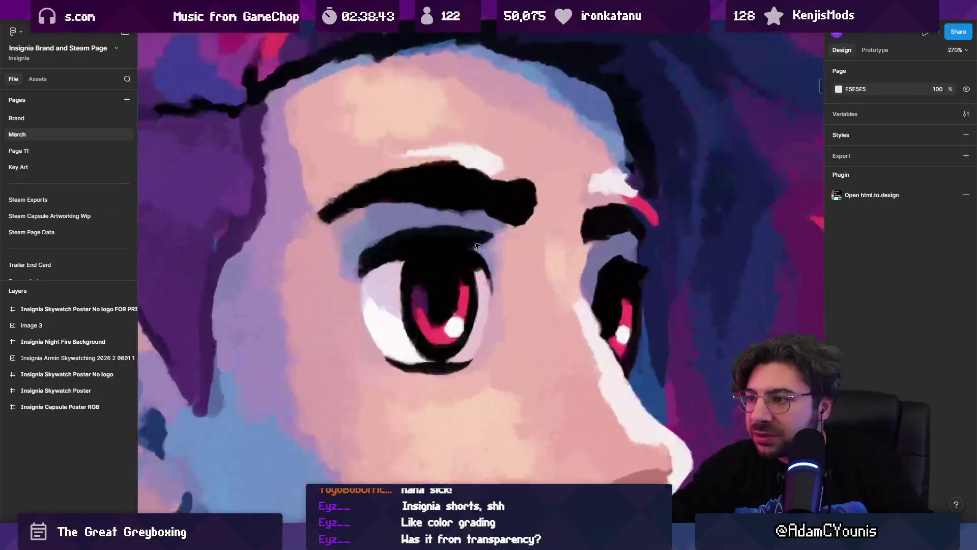
scroll(425, 202, down, 5)
scroll(456, 198, down, 8)
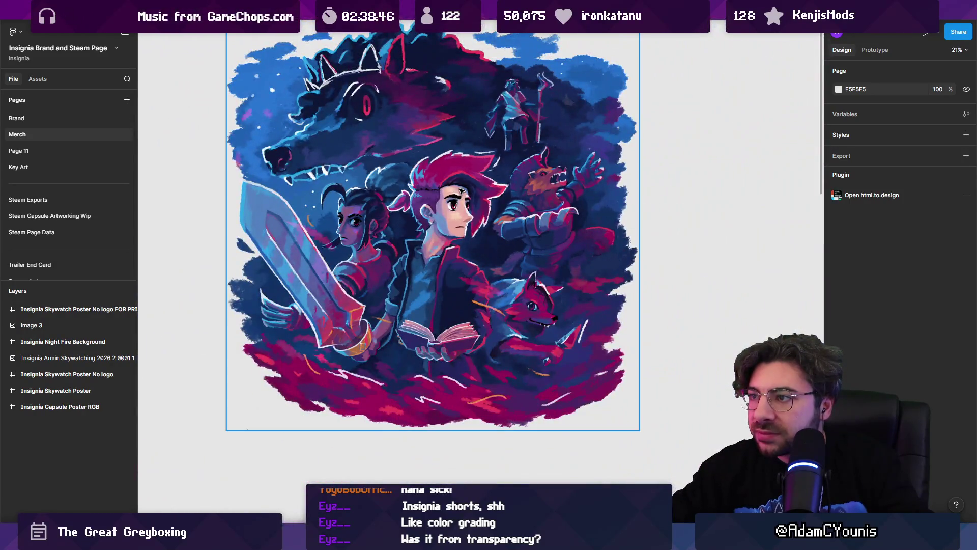
scroll(460, 191, down, 3)
Place image 4 (3886.67 × 3900) in the Skywatch print poster frame and open its crop editing.
mouse_move(460, 191)
mouse_down()
mouse_move(519, 254)
mouse_move(633, 297)
mouse_move(546, 303)
mouse_up()
scroll(547, 248, up, 8)
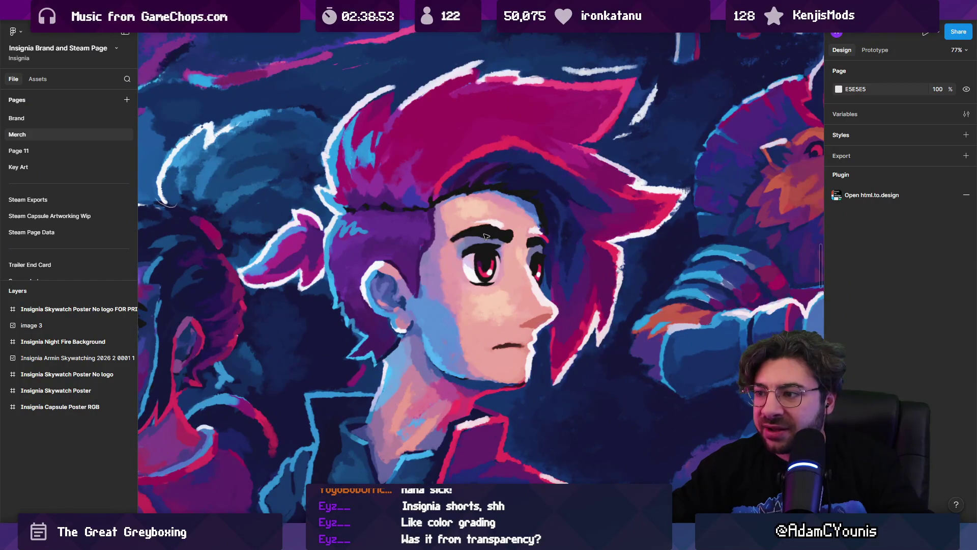
scroll(486, 237, down, 15)
scroll(478, 213, up, 13)
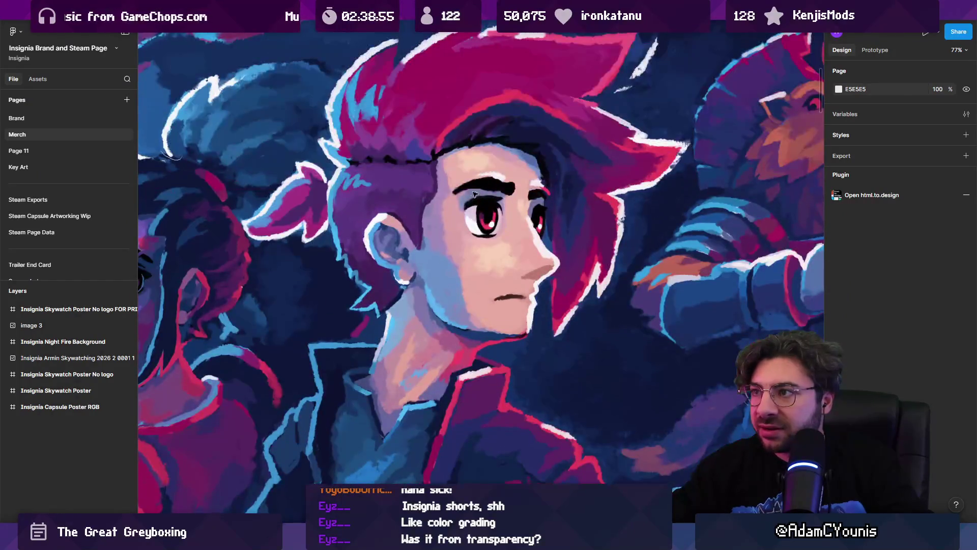
key(ctrl+v)
scroll(476, 205, up, 5)
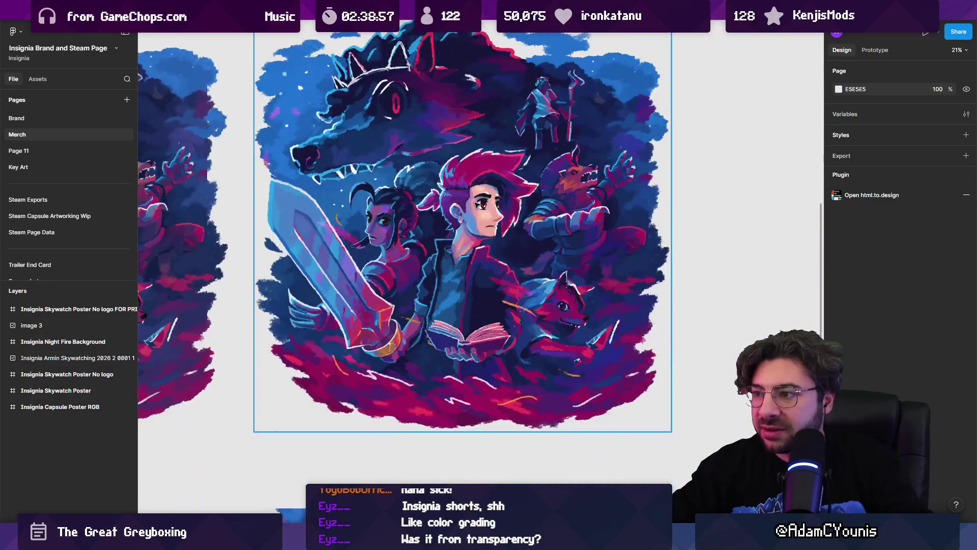
double_click(476, 204)
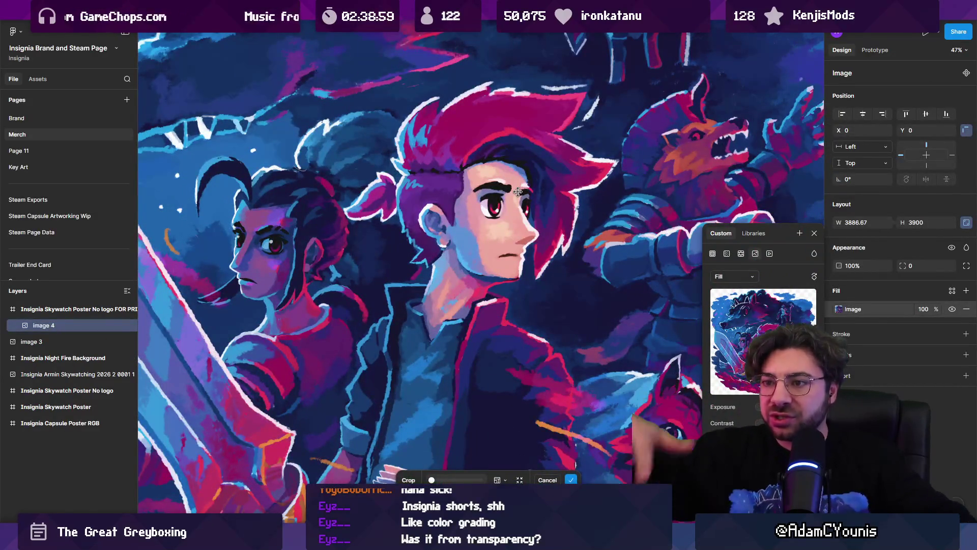
key(Escape)
scroll(414, 207, down, 5)
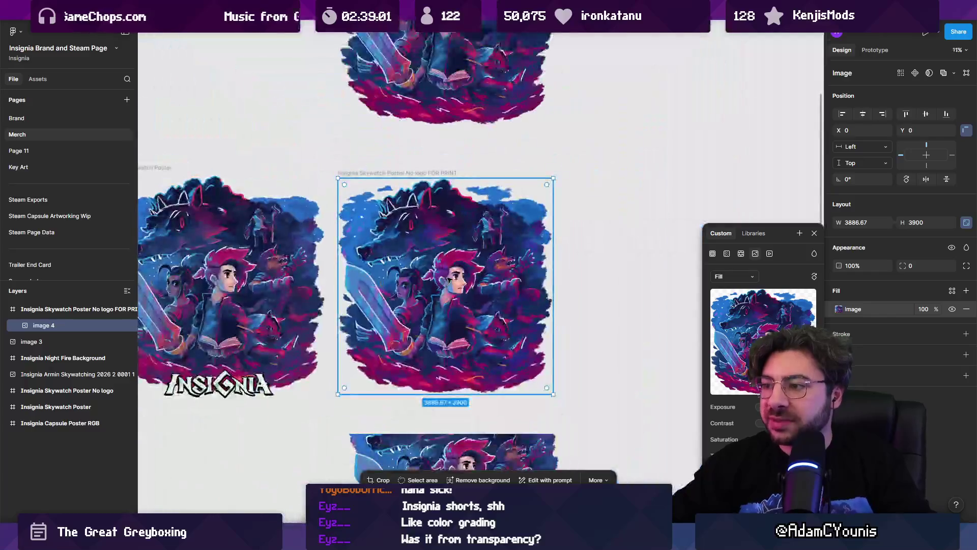
key(Escape)
scroll(458, 256, down, 2)
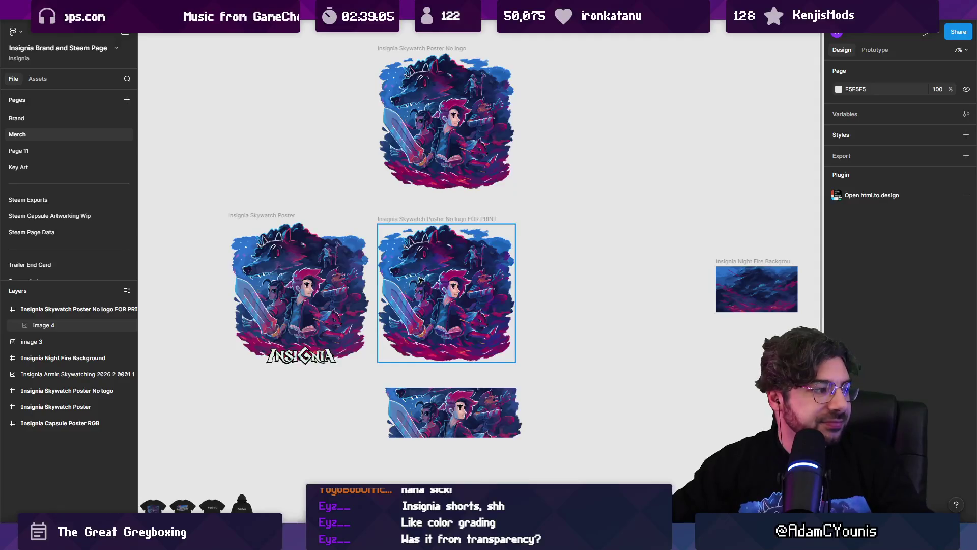
scroll(420, 279, up, 5)
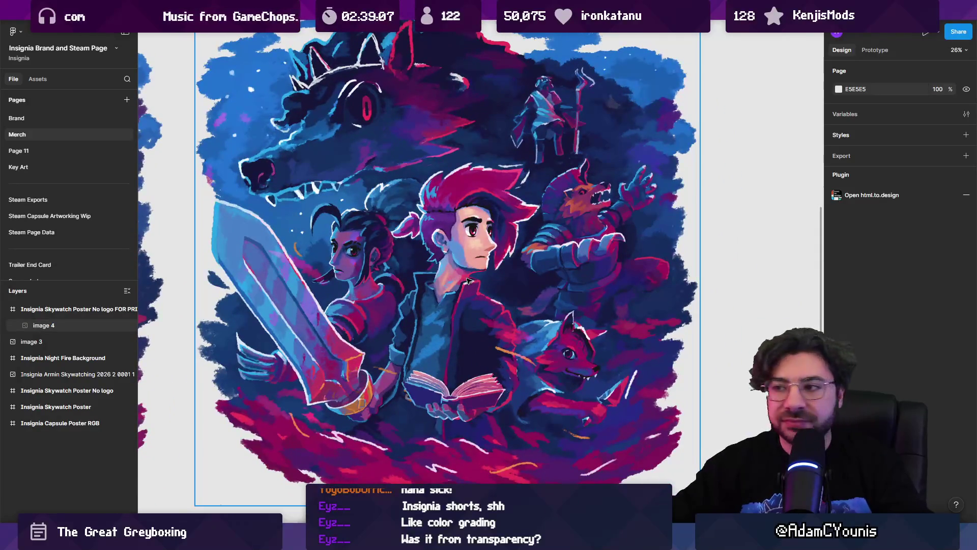
scroll(505, 307, down, 4)
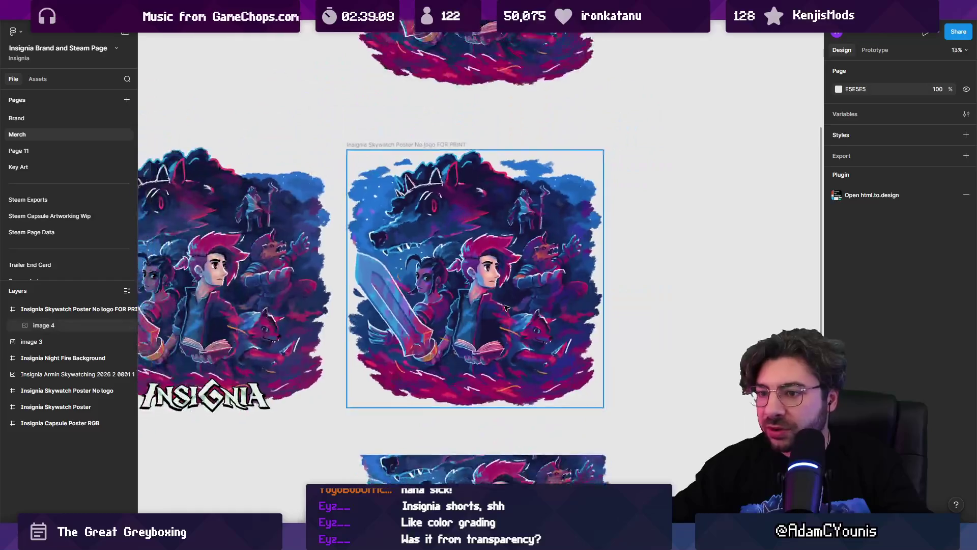
mouse_move(513, 303)
mouse_down()
mouse_move(411, 322)
mouse_move(294, 319)
mouse_move(518, 352)
mouse_move(549, 430)
mouse_move(562, 310)
mouse_move(577, 302)
mouse_up()
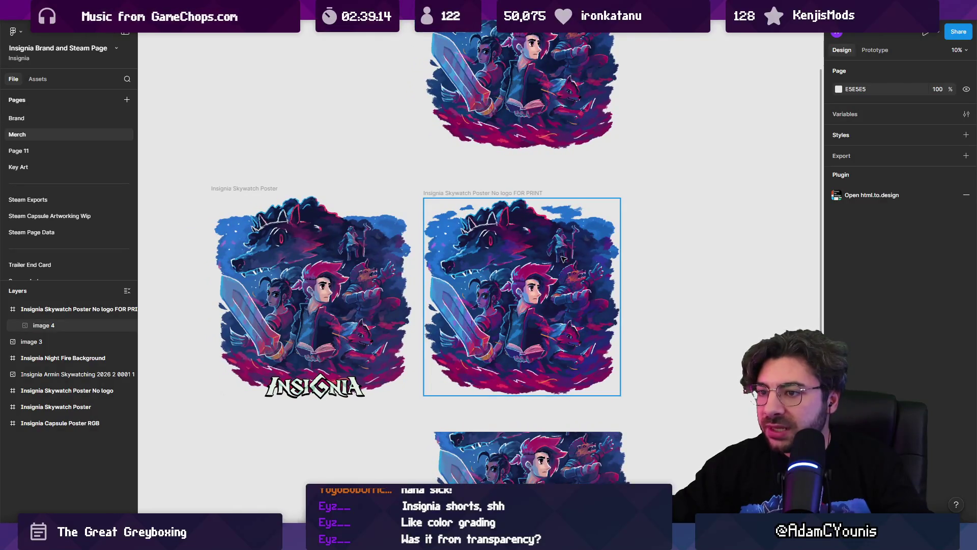
scroll(563, 259, up, 4)
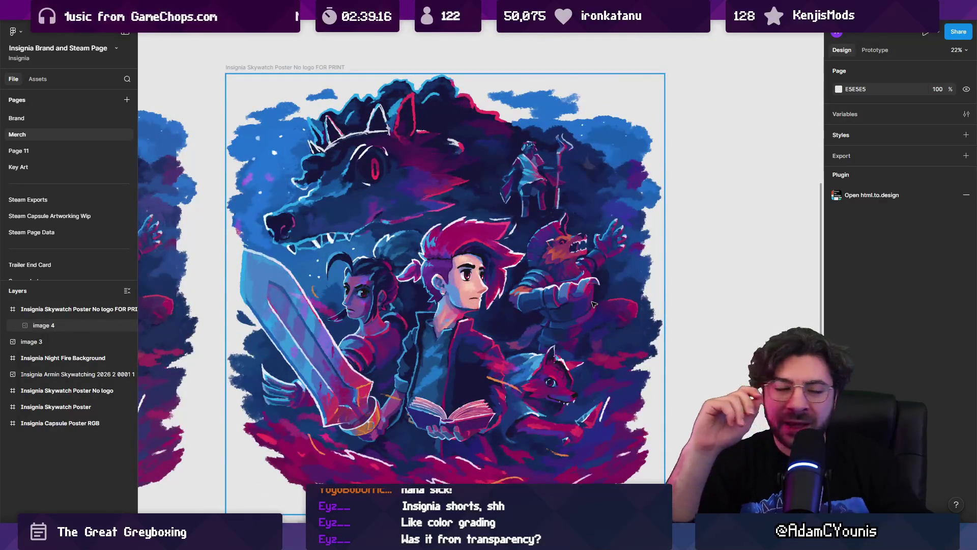